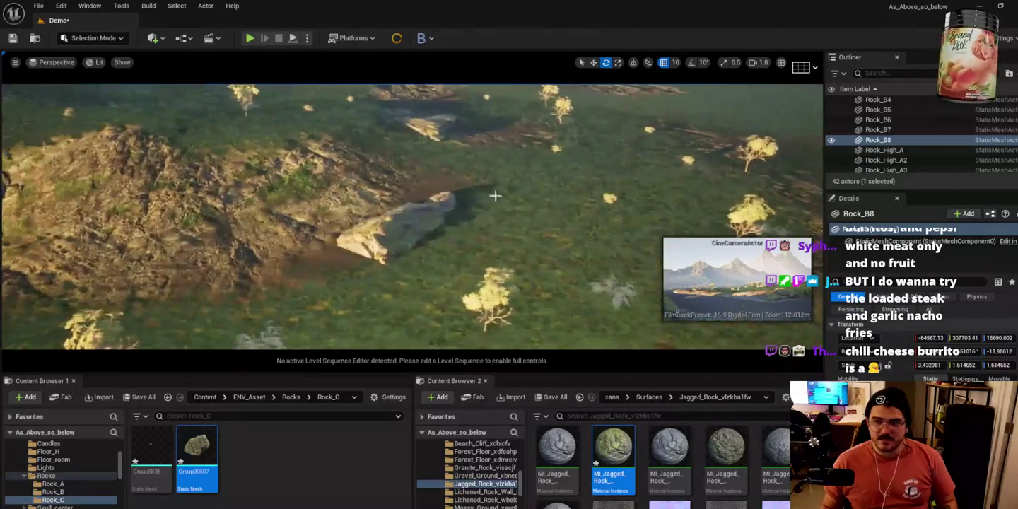
Delete the flat rock Rock_B5 from the hillside, then select the large rock beside the river.
{"action": "left_click", "coordinate": [448, 219]}
{"action": "key", "text": "f"}
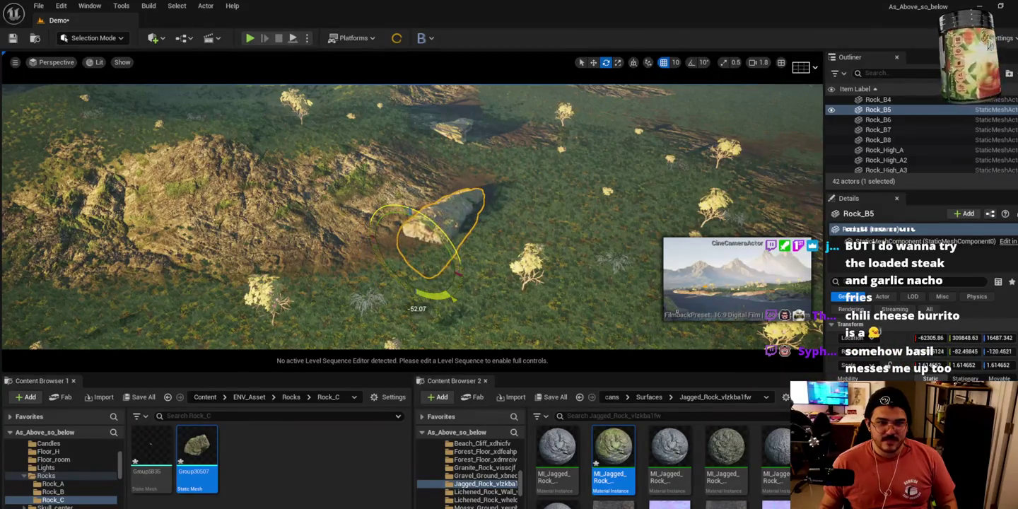
{"action": "mouse_move", "coordinate": [421, 264]}
{"action": "left_mouse_down"}
{"action": "mouse_move", "coordinate": [372, 255]}
{"action": "mouse_move", "coordinate": [364, 235]}
{"action": "left_mouse_up"}
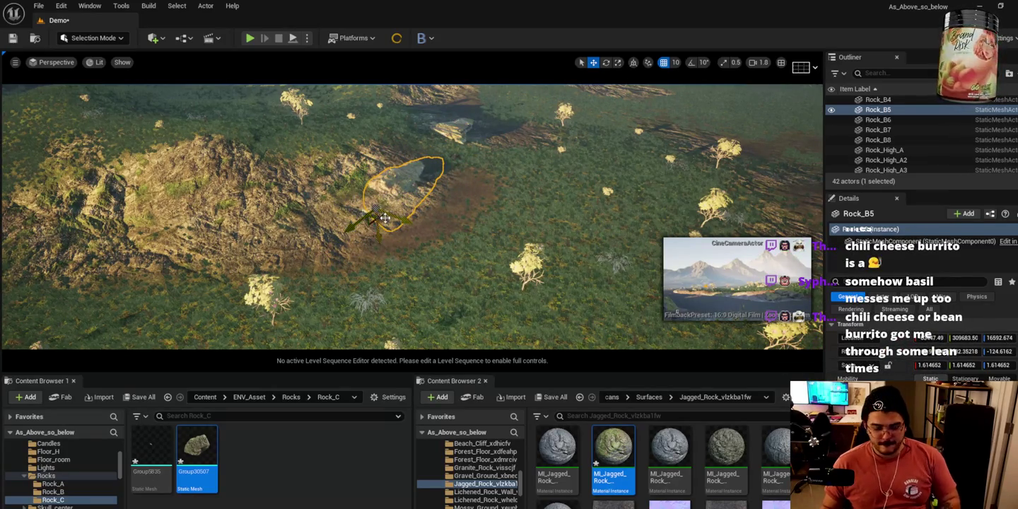
{"action": "key", "text": "Delete"}
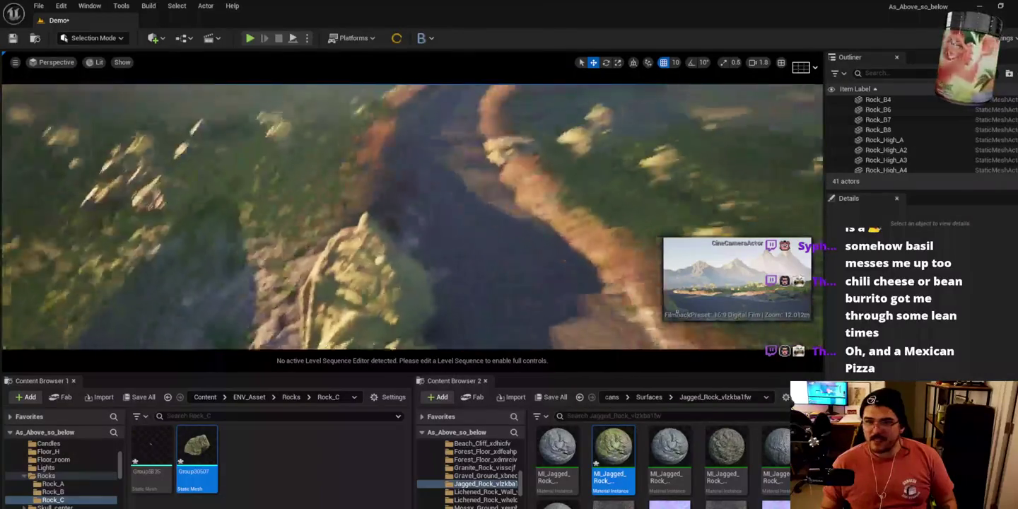
{"action": "left_click", "coordinate": [379, 242]}
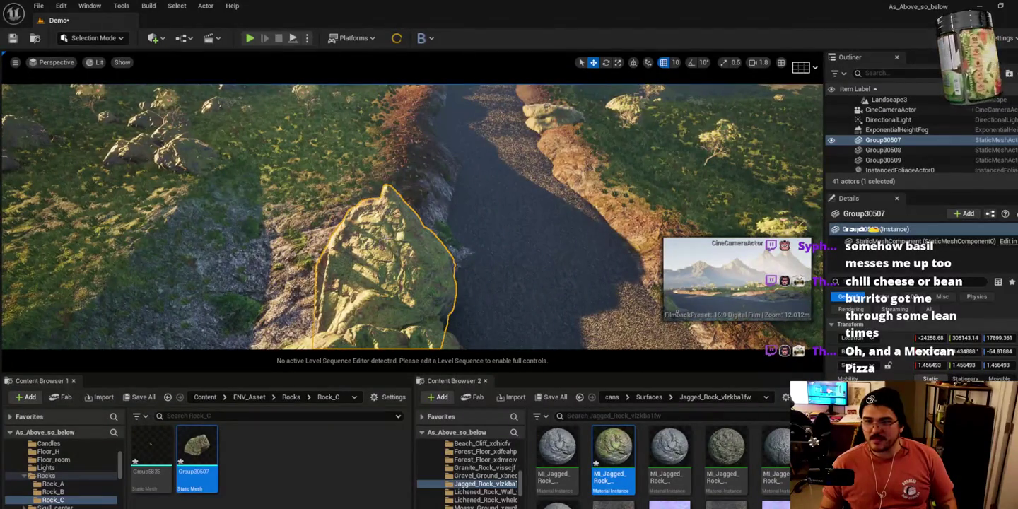
{"action": "mouse_move", "coordinate": [384, 247]}
{"action": "left_mouse_down", "text": "alt"}
{"action": "mouse_move", "coordinate": [399, 168]}
{"action": "mouse_move", "coordinate": [353, 178]}
{"action": "left_mouse_up", "text": "alt"}
{"action": "key", "text": "e"}
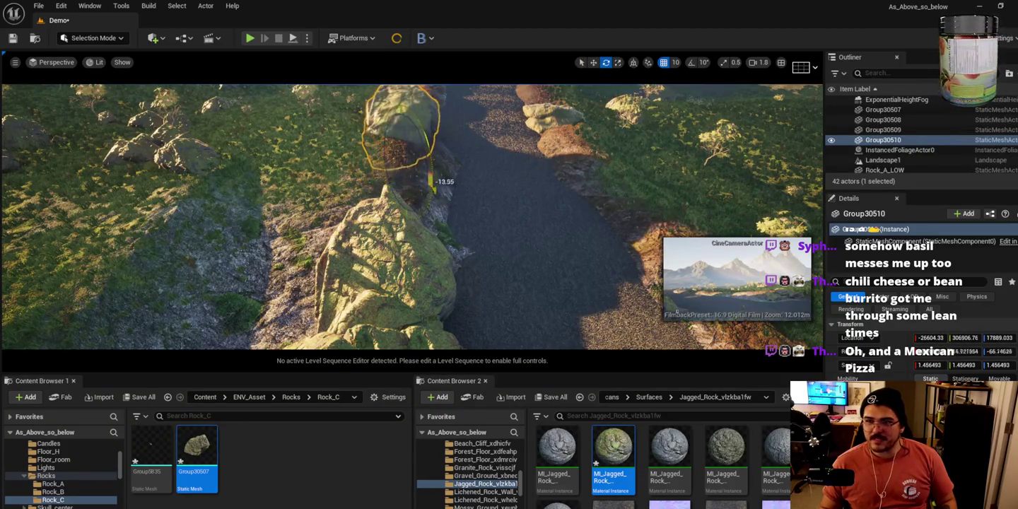
{"action": "mouse_move", "coordinate": [408, 180]}
{"action": "left_mouse_down"}
{"action": "mouse_move", "coordinate": [404, 194]}
{"action": "mouse_move", "coordinate": [422, 168]}
{"action": "mouse_move", "coordinate": [449, 190]}
{"action": "mouse_move", "coordinate": [428, 207]}
{"action": "mouse_move", "coordinate": [408, 202]}
{"action": "left_mouse_up"}
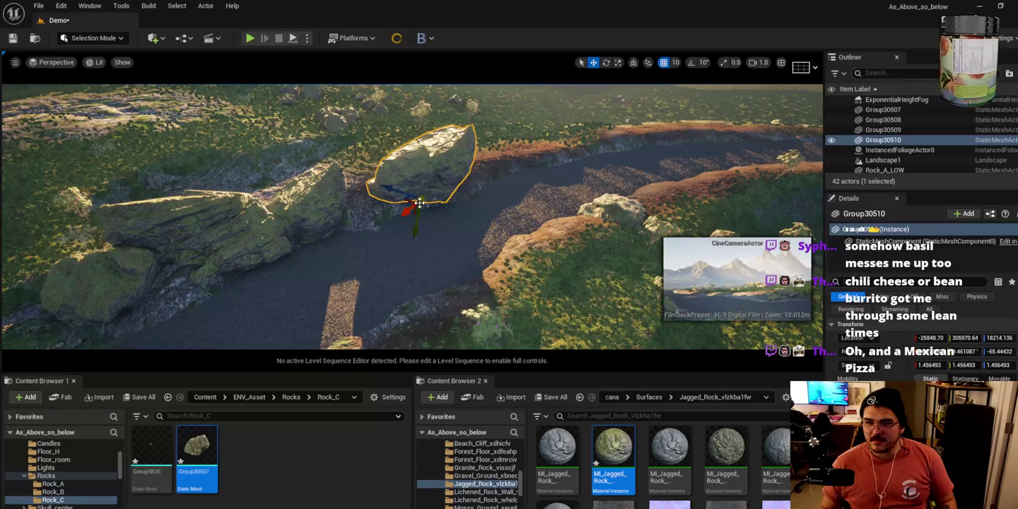
{"action": "mouse_move", "coordinate": [414, 211]}
{"action": "left_mouse_down"}
{"action": "mouse_move", "coordinate": [413, 192]}
{"action": "mouse_move", "coordinate": [403, 211]}
{"action": "mouse_move", "coordinate": [389, 211]}
{"action": "left_mouse_up"}
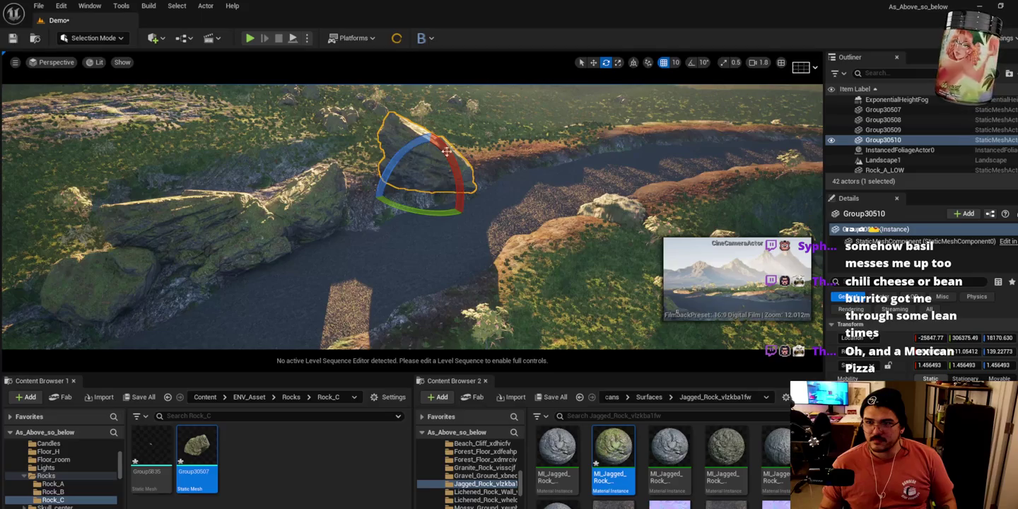
{"action": "left_click_drag", "start_coordinate": [460, 214], "coordinate": [463, 215]}
{"action": "key", "text": "w"}
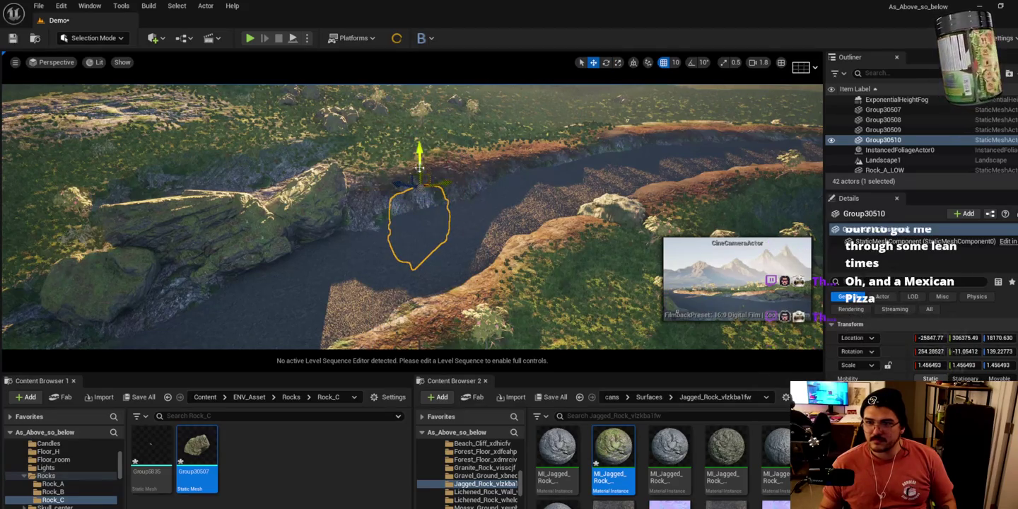
{"action": "key", "text": "Delete"}
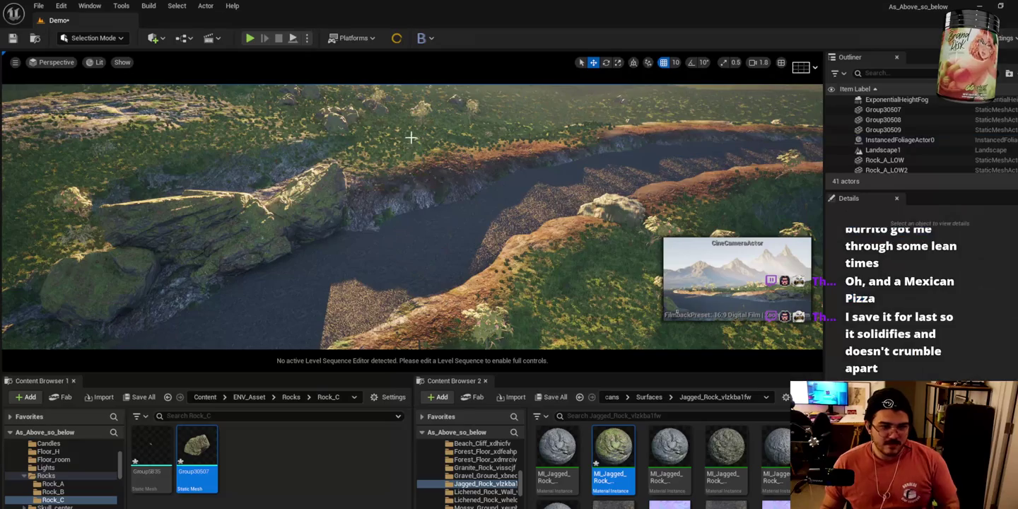
Apply the MI_Jagged_Rock material to the boulder on the riverbank.
{"action": "scroll", "coordinate": [387, 151], "scroll_direction": "up", "scroll_amount": 10}
{"action": "scroll", "coordinate": [386, 151], "scroll_direction": "down", "scroll_amount": 10}
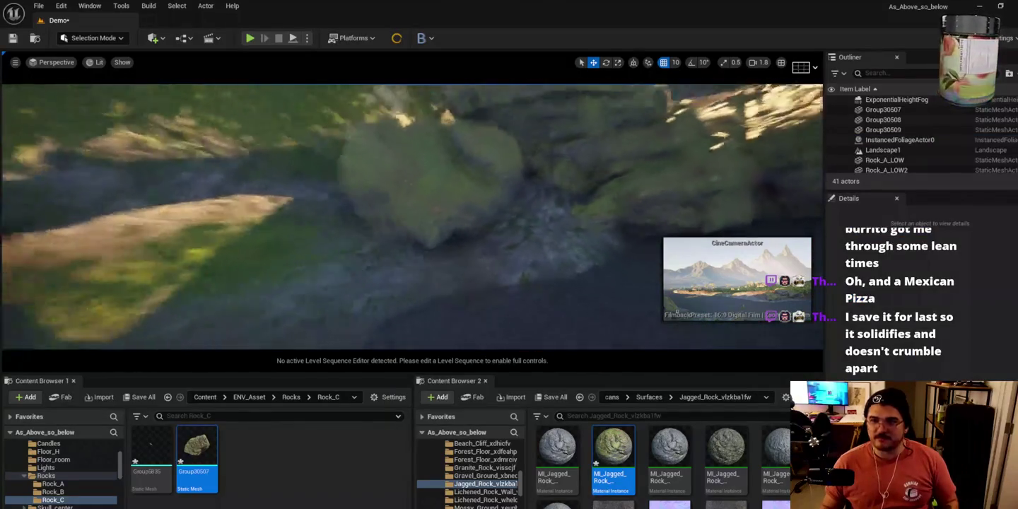
{"action": "scroll", "coordinate": [412, 216], "scroll_direction": "up", "scroll_amount": 10}
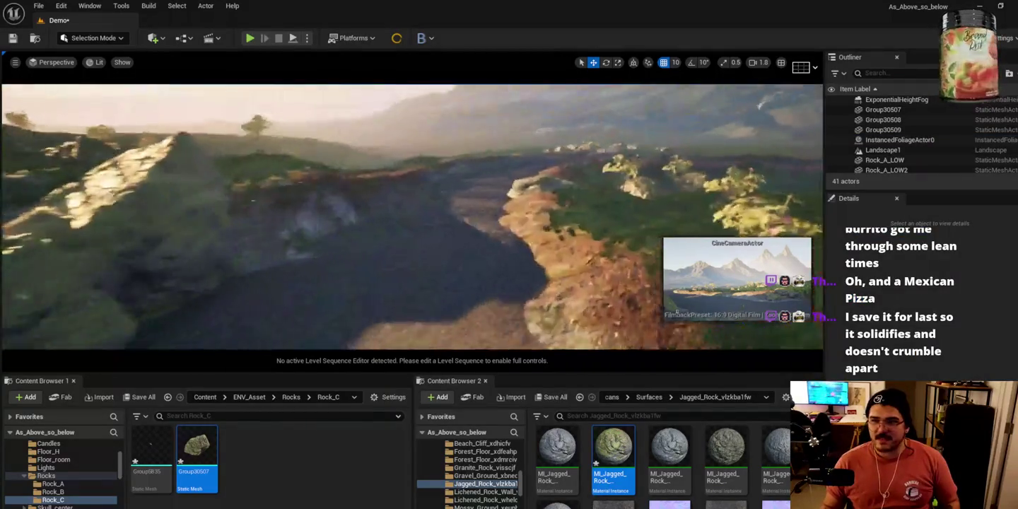
{"action": "scroll", "coordinate": [436, 242], "scroll_direction": "down", "scroll_amount": 5}
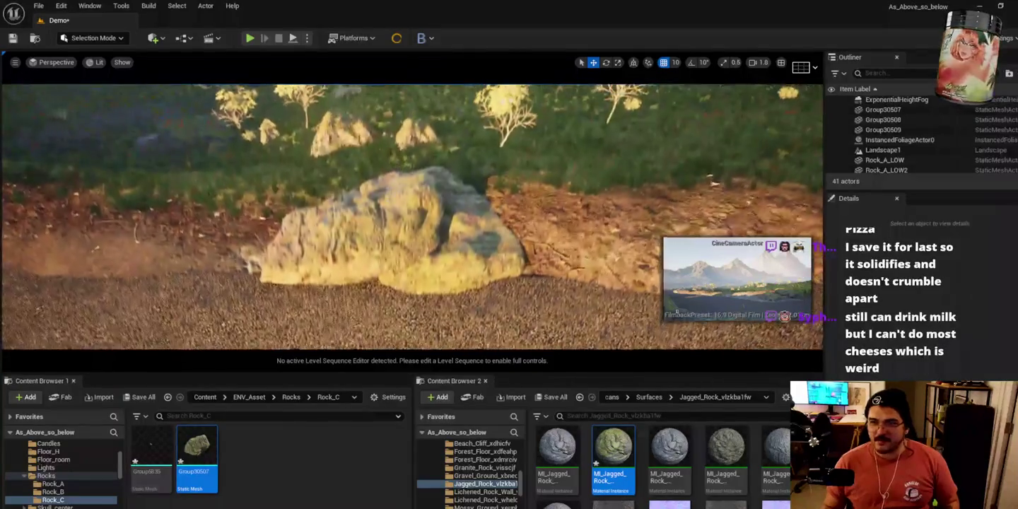
{"action": "left_click", "coordinate": [436, 242]}
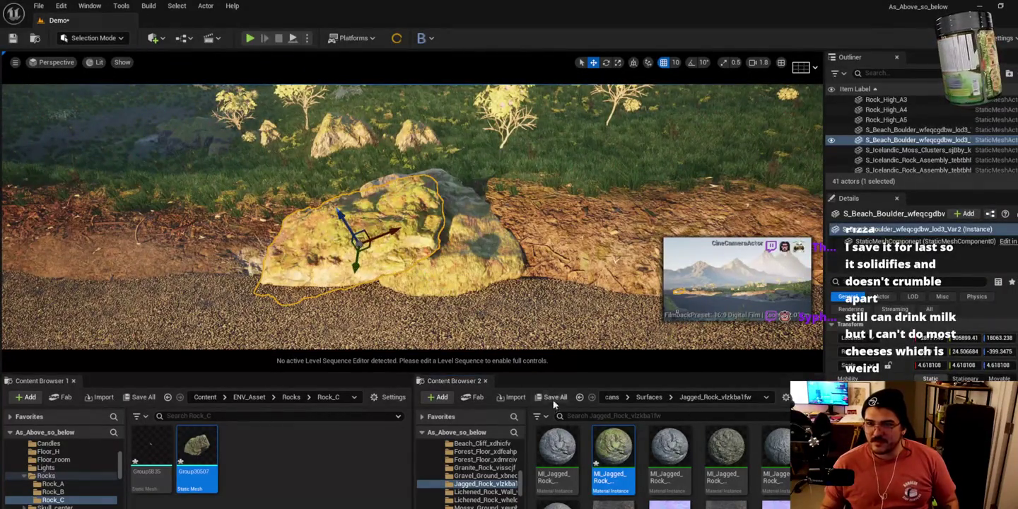
{"action": "mouse_move", "coordinate": [582, 460]}
{"action": "left_mouse_down"}
{"action": "mouse_move", "coordinate": [463, 263]}
{"action": "mouse_move", "coordinate": [461, 272]}
{"action": "left_mouse_up"}
Duplicate the neighbouring beach boulder, rotate and enlarge the copy, then delete it.
{"action": "scroll", "coordinate": [461, 272], "scroll_direction": "down", "scroll_amount": 5}
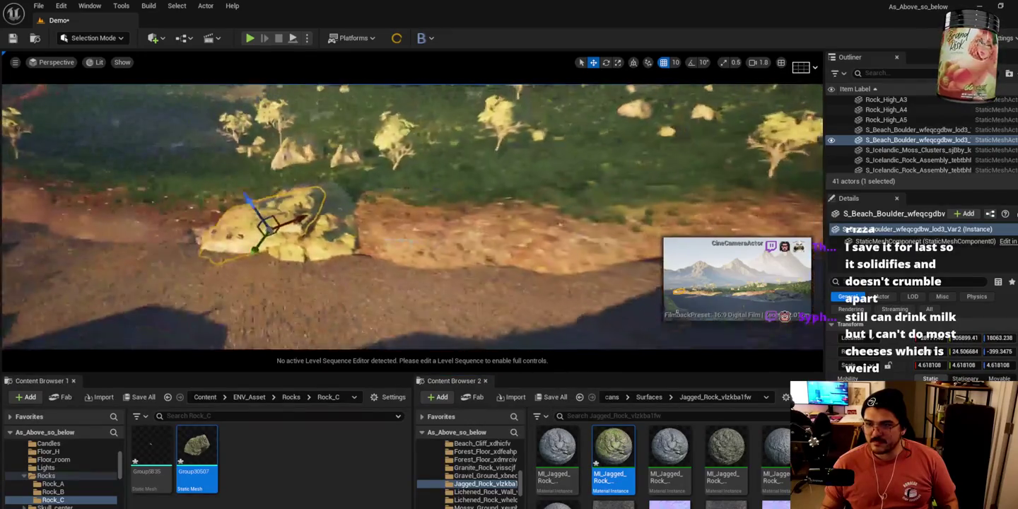
{"action": "left_click", "coordinate": [318, 215]}
{"action": "left_click_drag", "start_coordinate": [302, 239], "coordinate": [102, 228], "text": "alt"}
{"action": "key", "text": "e"}
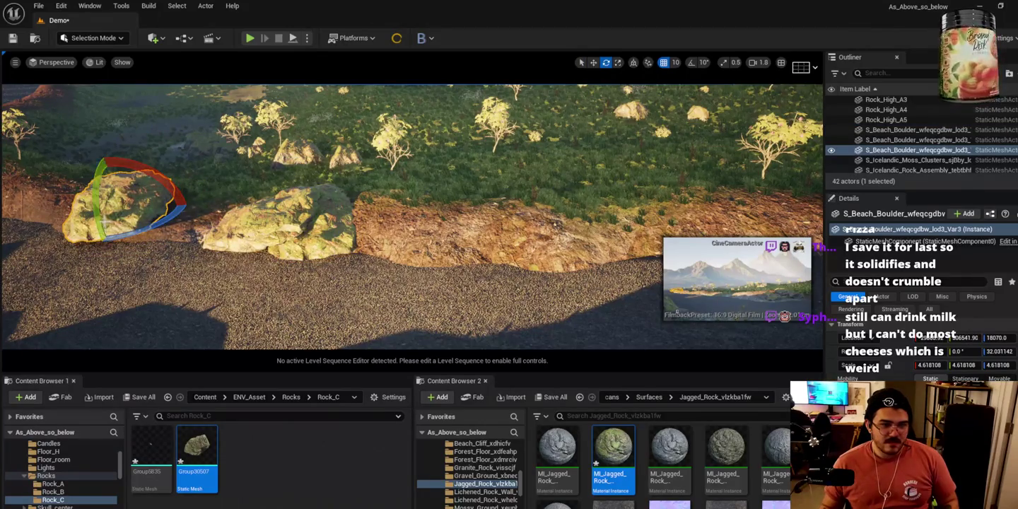
{"action": "key", "text": "f"}
{"action": "left_click_drag", "start_coordinate": [381, 261], "coordinate": [426, 261], "text": "alt"}
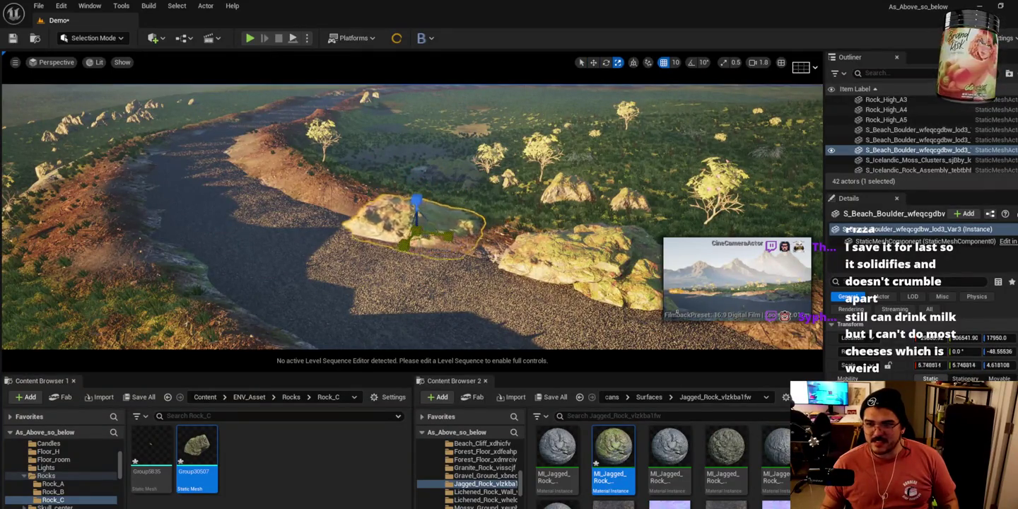
{"action": "left_click_drag", "start_coordinate": [417, 225], "coordinate": [452, 220]}
{"action": "mouse_move", "coordinate": [429, 257]}
{"action": "left_mouse_down"}
{"action": "mouse_move", "coordinate": [396, 209]}
{"action": "mouse_move", "coordinate": [335, 167]}
{"action": "mouse_move", "coordinate": [311, 122]}
{"action": "mouse_move", "coordinate": [310, 177]}
{"action": "mouse_move", "coordinate": [325, 205]}
{"action": "mouse_move", "coordinate": [421, 260]}
{"action": "mouse_move", "coordinate": [494, 281]}
{"action": "mouse_move", "coordinate": [475, 255]}
{"action": "mouse_move", "coordinate": [494, 269]}
{"action": "mouse_move", "coordinate": [599, 244]}
{"action": "left_mouse_up"}
{"action": "key", "text": "w"}
{"action": "key", "text": "r"}
{"action": "key", "text": "r"}
{"action": "mouse_move", "coordinate": [537, 210]}
{"action": "left_mouse_down"}
{"action": "mouse_move", "coordinate": [522, 159]}
{"action": "mouse_move", "coordinate": [495, 154]}
{"action": "mouse_move", "coordinate": [526, 177]}
{"action": "left_mouse_up"}
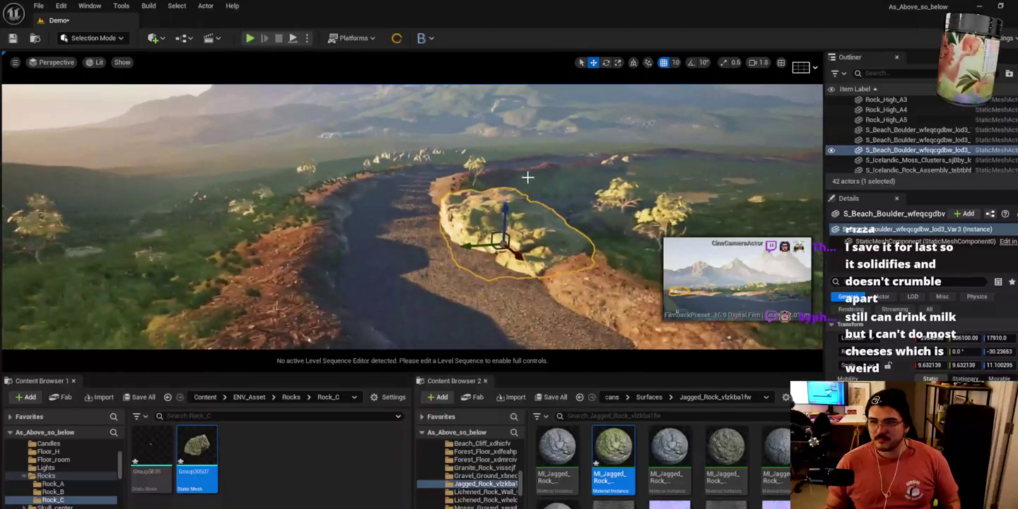
{"action": "key", "text": "Delete"}
Switch the editor to Foliage mode.
{"action": "left_click_drag", "start_coordinate": [423, 175], "coordinate": [364, 187]}
{"action": "left_click", "coordinate": [88, 38]}
{"action": "left_click", "coordinate": [87, 78]}
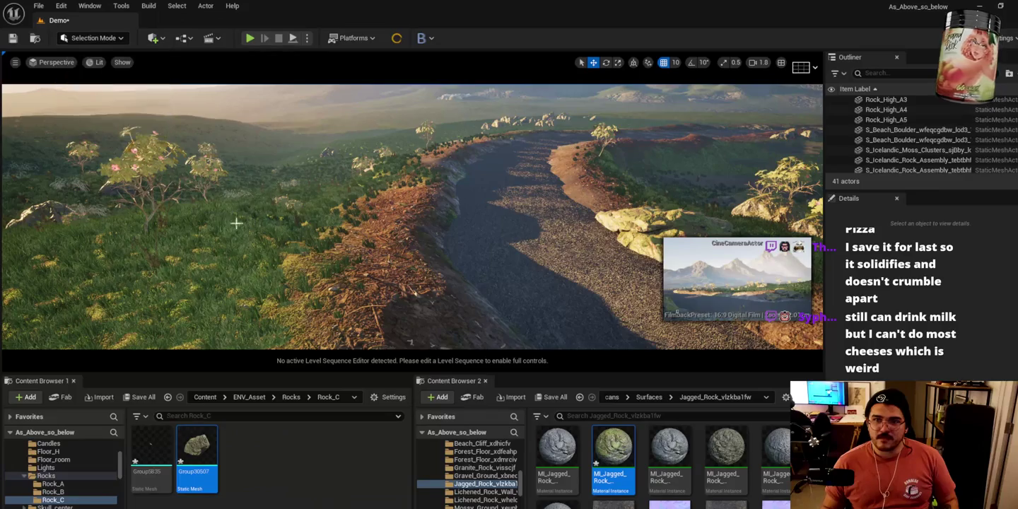
Enable a rock foliage type and add the Group30507 mesh as a new foliage type.
{"action": "scroll", "coordinate": [105, 318], "scroll_direction": "down", "scroll_amount": 3}
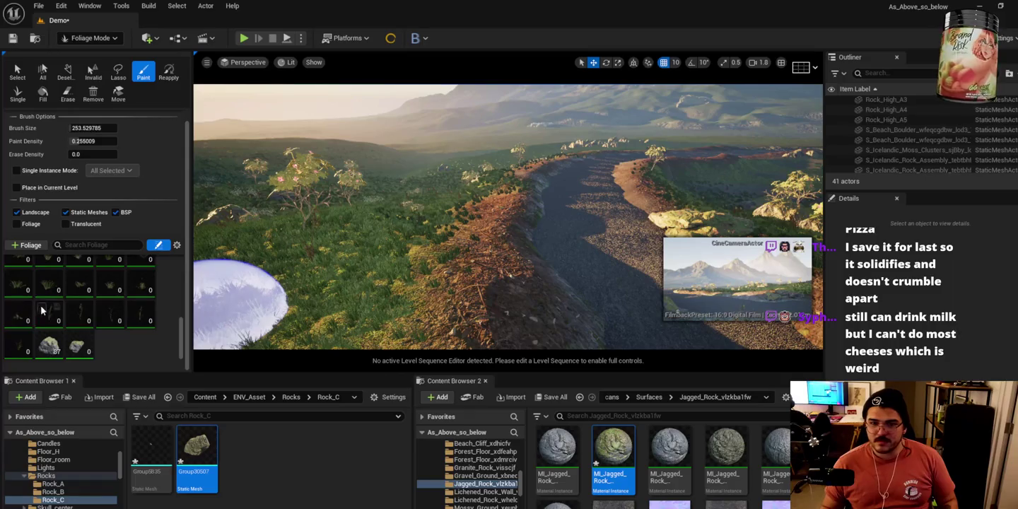
{"action": "left_click", "coordinate": [72, 340]}
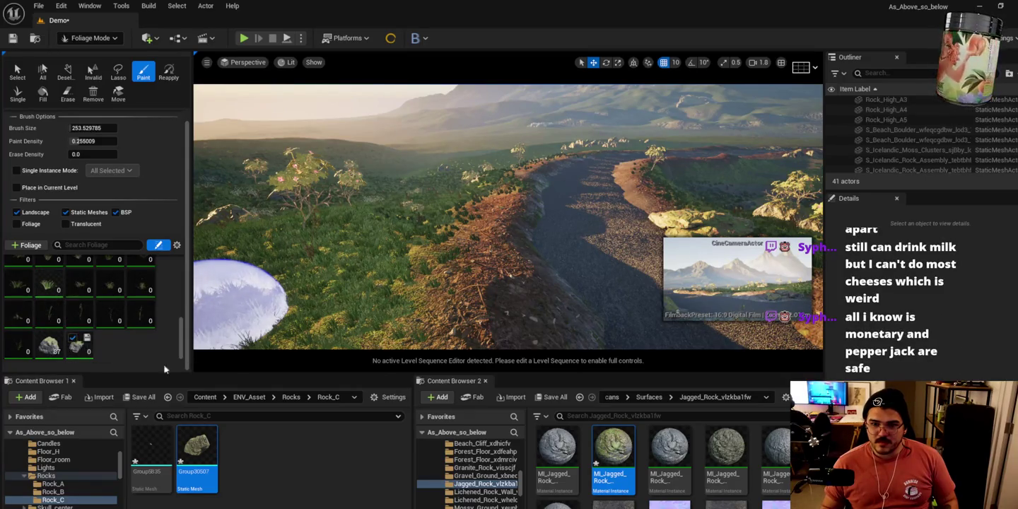
{"action": "mouse_move", "coordinate": [195, 453]}
{"action": "left_mouse_down"}
{"action": "mouse_move", "coordinate": [226, 445]}
{"action": "mouse_move", "coordinate": [140, 362]}
{"action": "left_mouse_up"}
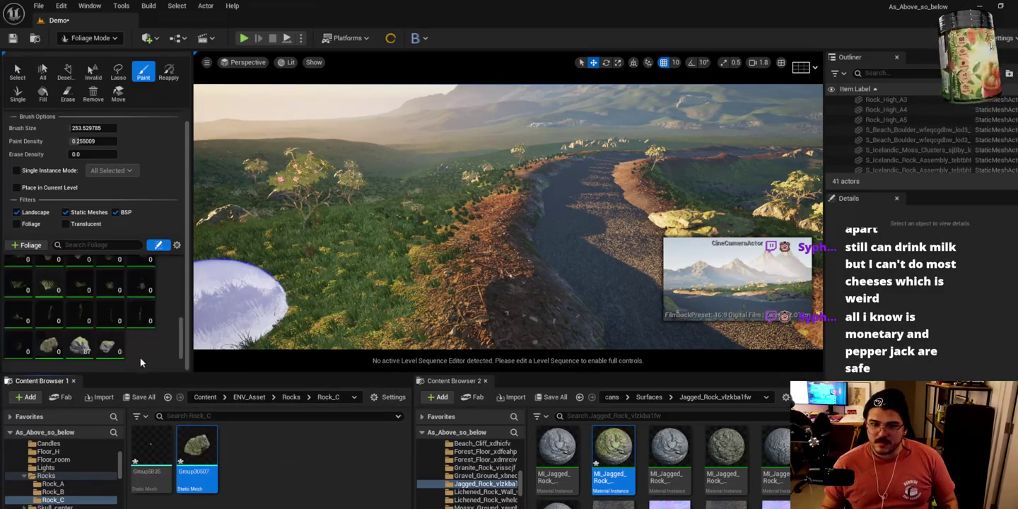
Review the Group30507 foliage type's Painting and Placement settings.
{"action": "left_click", "coordinate": [51, 350]}
{"action": "scroll", "coordinate": [120, 283], "scroll_direction": "down", "scroll_amount": 10}
{"action": "scroll", "coordinate": [108, 280], "scroll_direction": "down", "scroll_amount": 1}
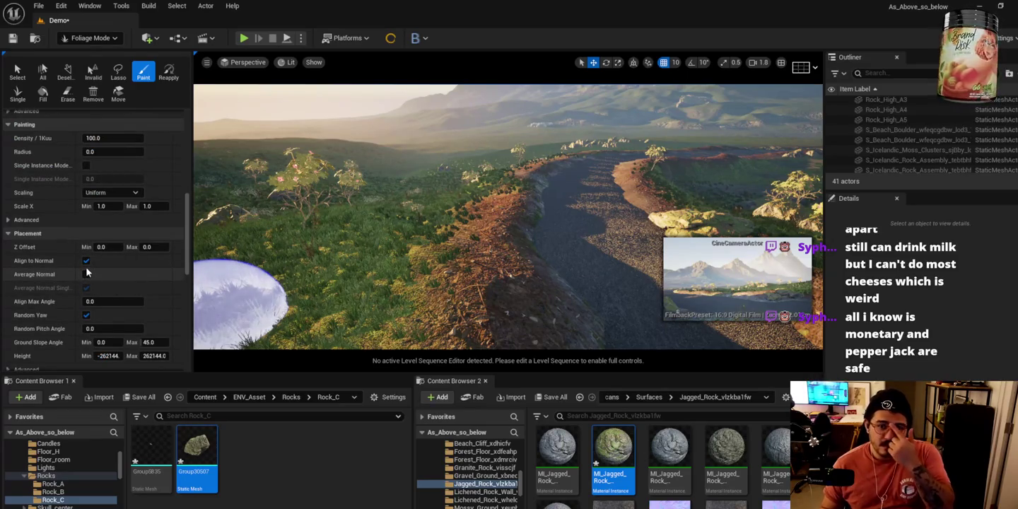
{"action": "scroll", "coordinate": [90, 279], "scroll_direction": "down", "scroll_amount": 3}
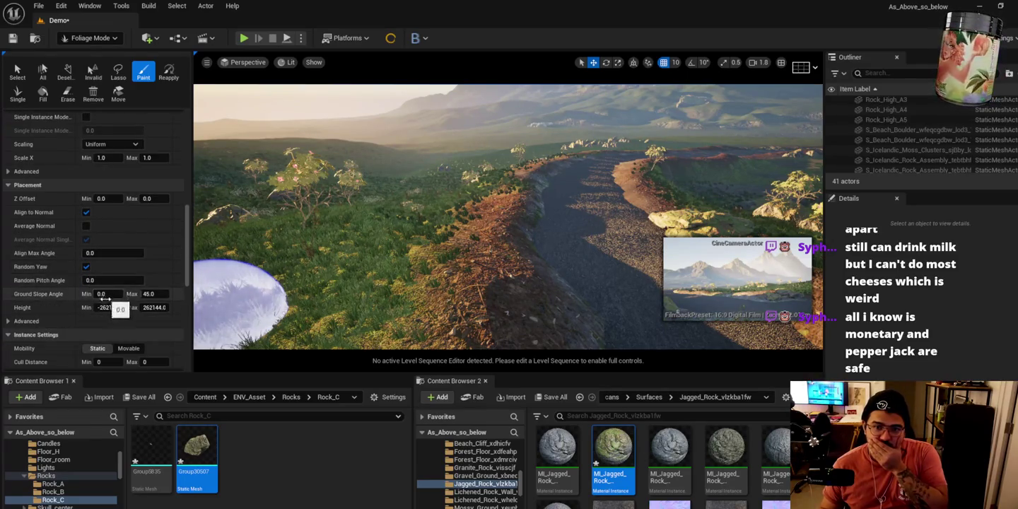
{"action": "scroll", "coordinate": [108, 311], "scroll_direction": "down", "scroll_amount": 3}
{"action": "scroll", "coordinate": [105, 316], "scroll_direction": "down", "scroll_amount": 2}
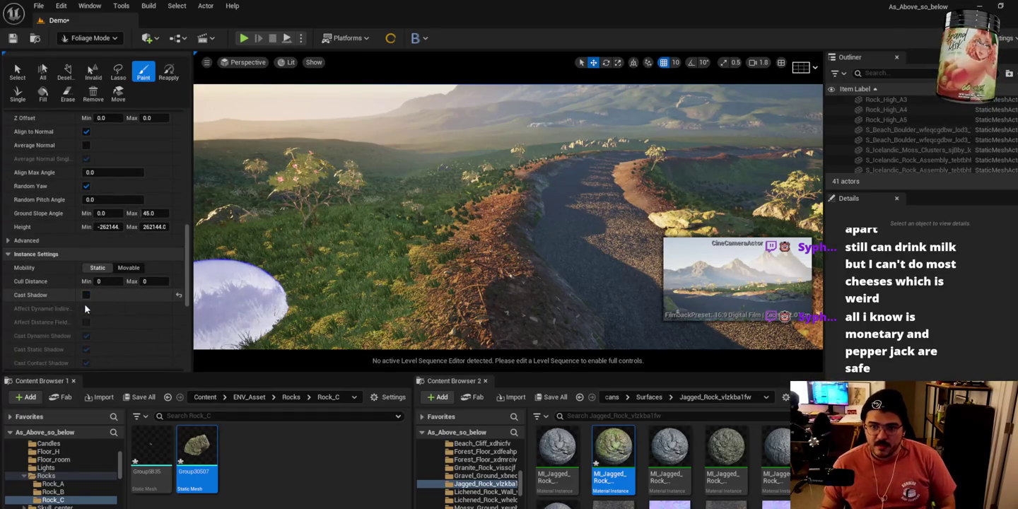
{"action": "scroll", "coordinate": [99, 296], "scroll_direction": "down", "scroll_amount": 8}
{"action": "scroll", "coordinate": [106, 290], "scroll_direction": "down", "scroll_amount": 3}
{"action": "scroll", "coordinate": [113, 276], "scroll_direction": "up", "scroll_amount": 15}
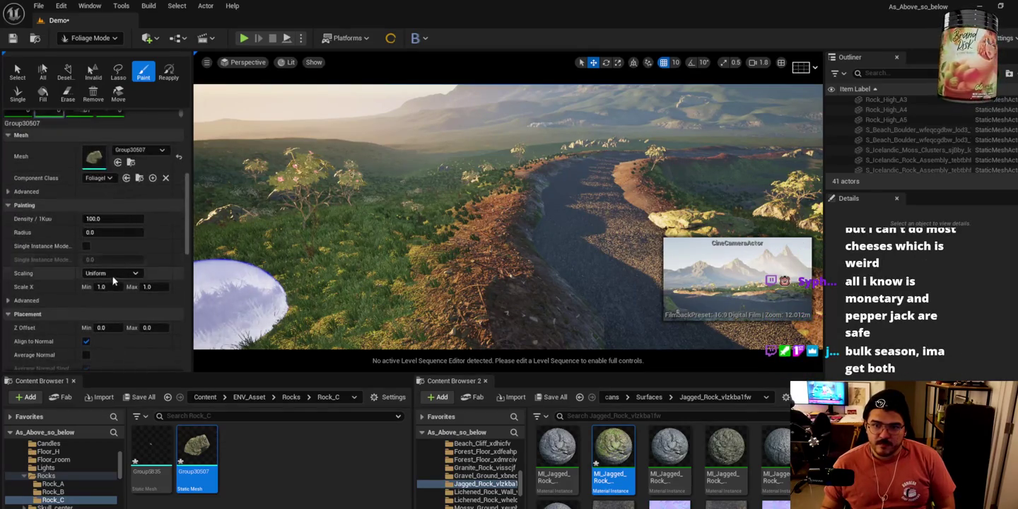
Set the foliage's minimum and maximum scale to 0.25.
{"action": "left_click", "coordinate": [124, 288]}
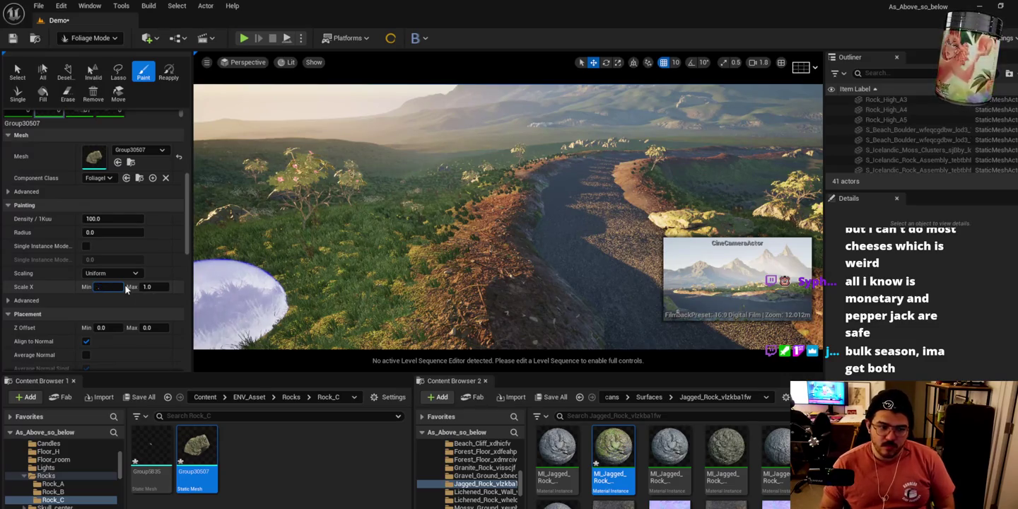
{"action": "type", "text": "0.25"}
{"action": "key", "text": "Return"}
{"action": "left_click", "coordinate": [149, 286]}
{"action": "type", "text": "0.25"}
{"action": "key", "text": "Return"}
Set the Rock_A_LOW maximum scale to 0.15, undoing a test rock patch.
{"action": "scroll", "coordinate": [109, 190], "scroll_direction": "up", "scroll_amount": 2}
{"action": "left_click", "coordinate": [79, 135]}
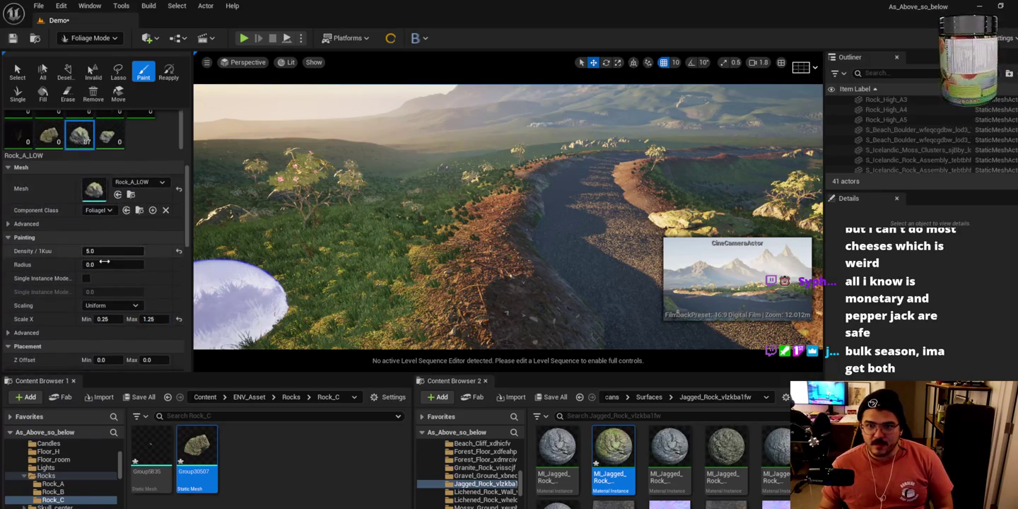
{"action": "scroll", "coordinate": [106, 265], "scroll_direction": "down", "scroll_amount": 1}
{"action": "left_click", "coordinate": [156, 302]}
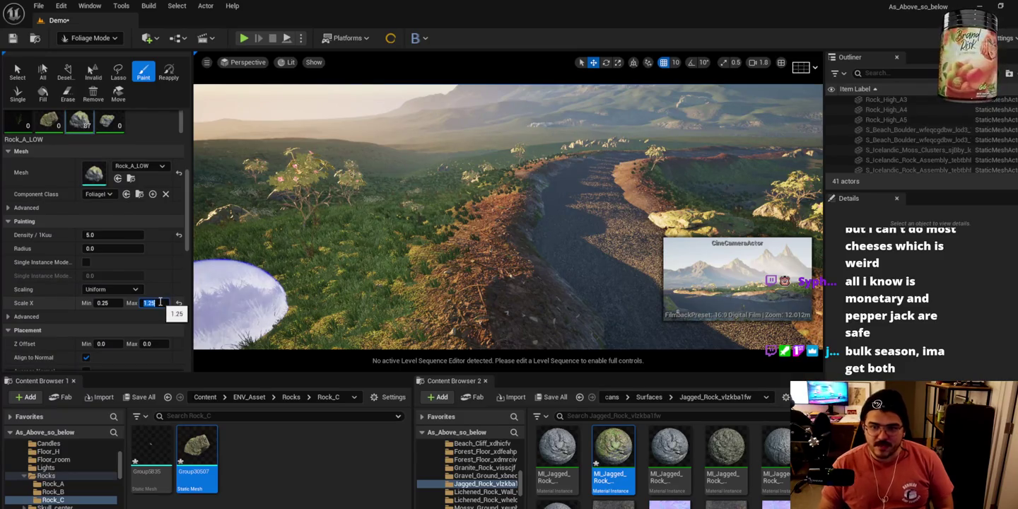
{"action": "left_click", "coordinate": [544, 226]}
{"action": "key", "text": "ctrl+z"}
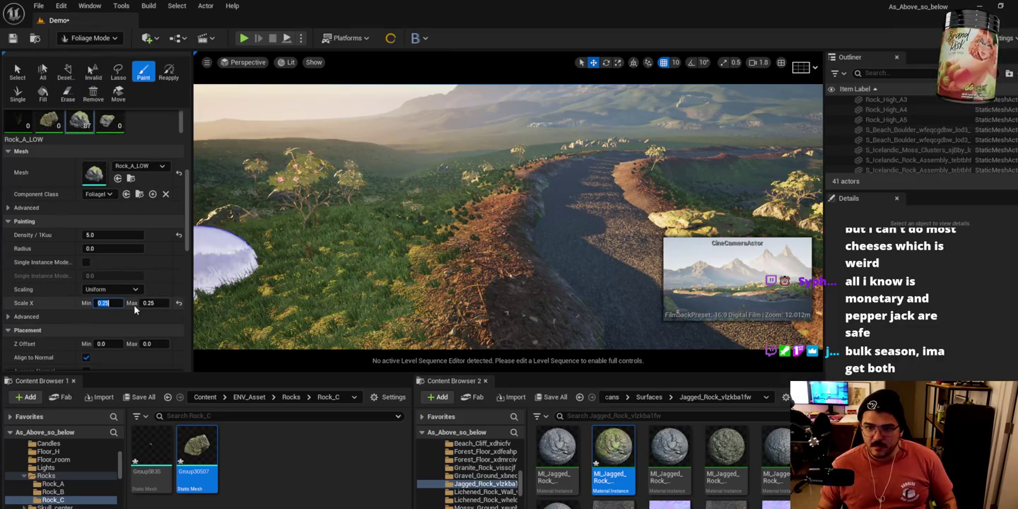
{"action": "type", "text": "0.15"}
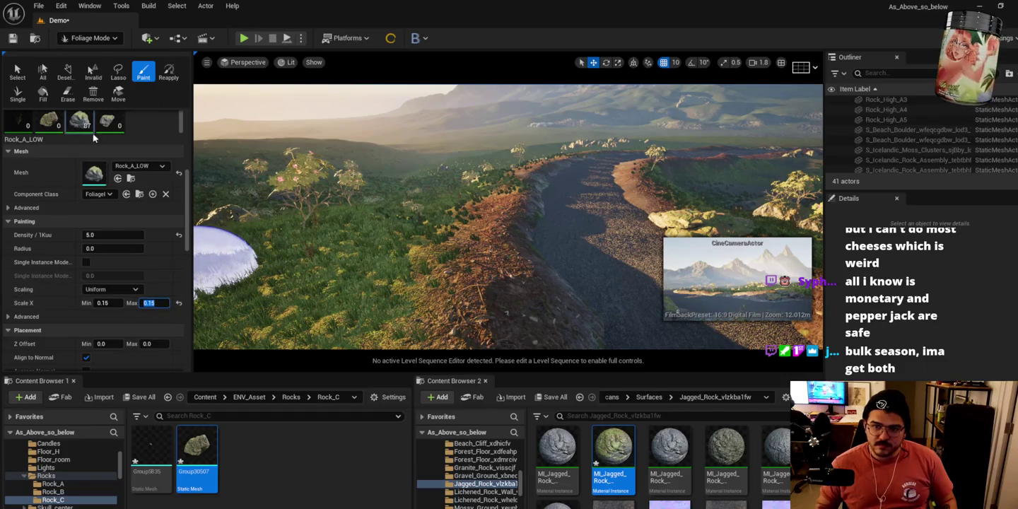
Set Rock_B's minimum scale and Group30507's minimum and maximum scale to 0.15.
{"action": "left_click", "coordinate": [109, 126]}
{"action": "left_click", "coordinate": [105, 302]}
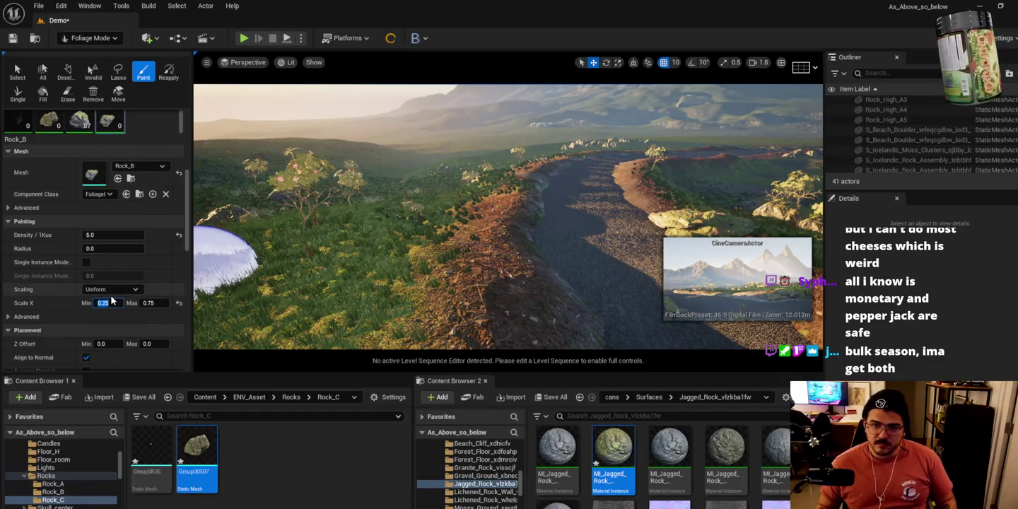
{"action": "type", "text": "0.15"}
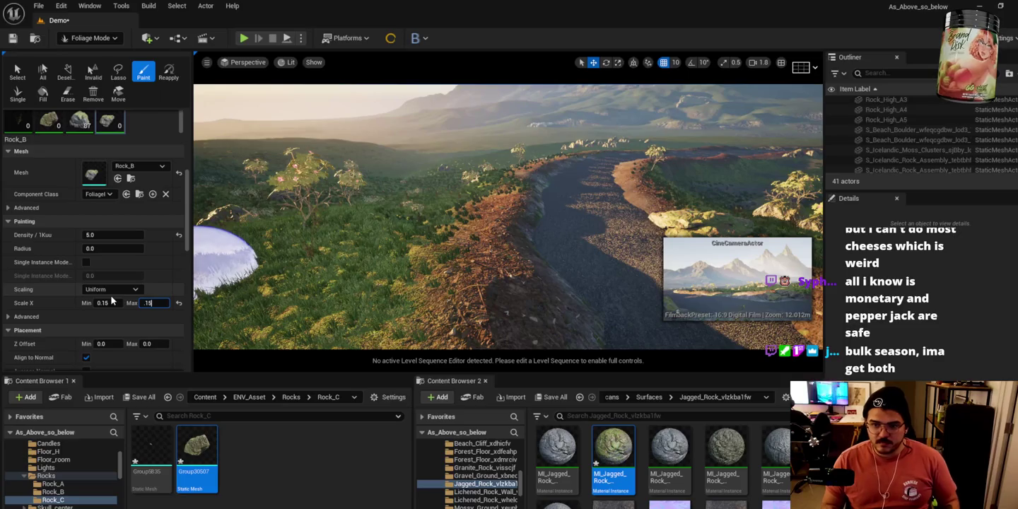
{"action": "left_click", "coordinate": [52, 126]}
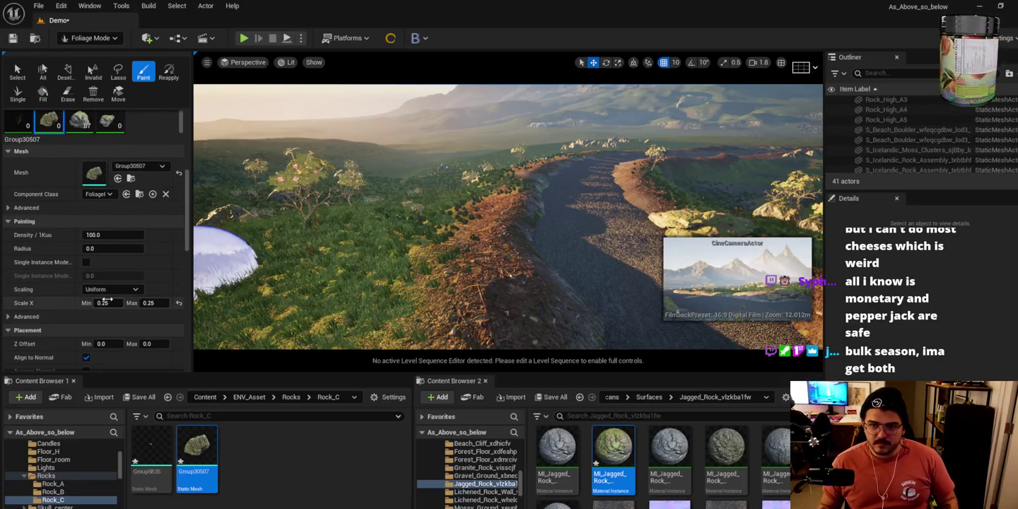
{"action": "type", "text": "0.15"}
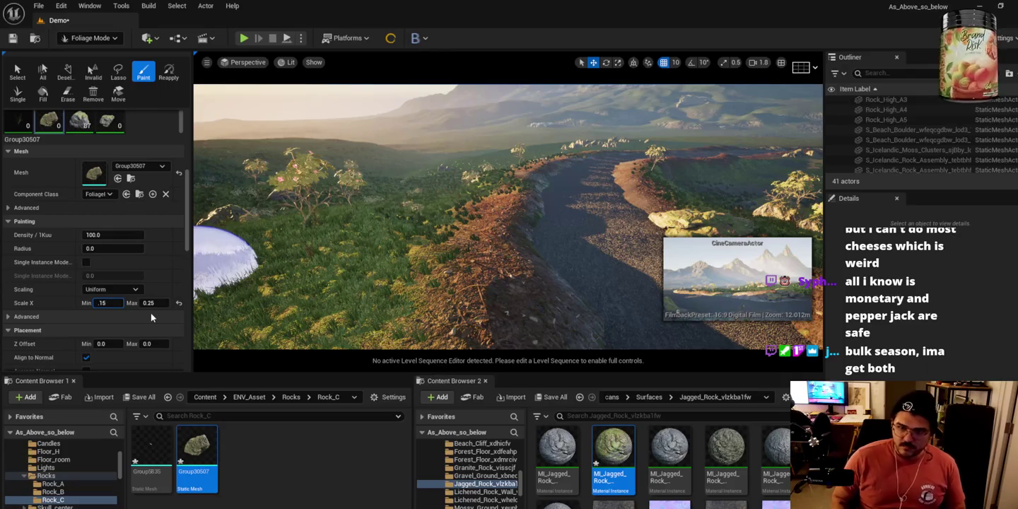
{"action": "key", "text": "Tab"}
{"action": "type", "text": ".15"}
{"action": "key", "text": "Return"}
Scroll through the rock foliage settings to check the 0.15 scale values.
{"action": "scroll", "coordinate": [141, 296], "scroll_direction": "down", "scroll_amount": 2}
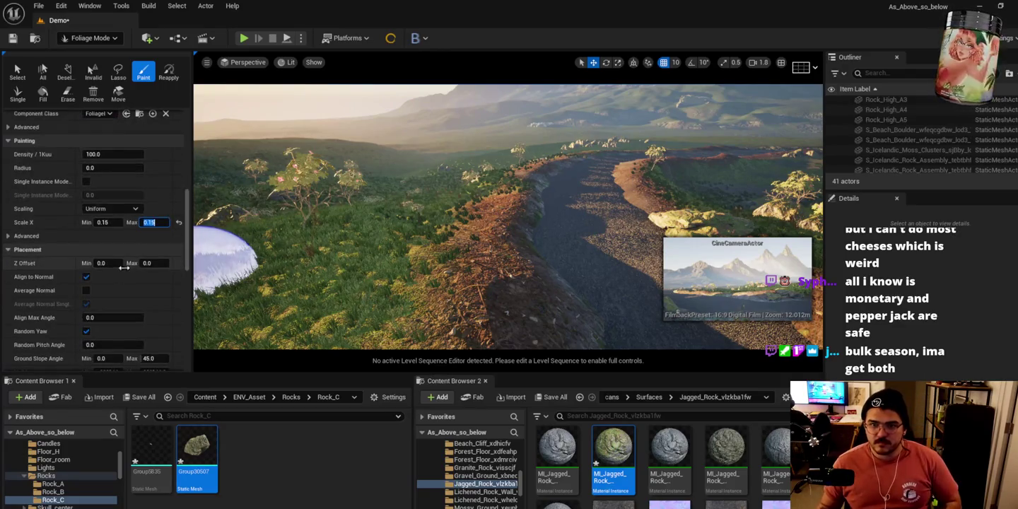
{"action": "scroll", "coordinate": [135, 276], "scroll_direction": "down", "scroll_amount": 10}
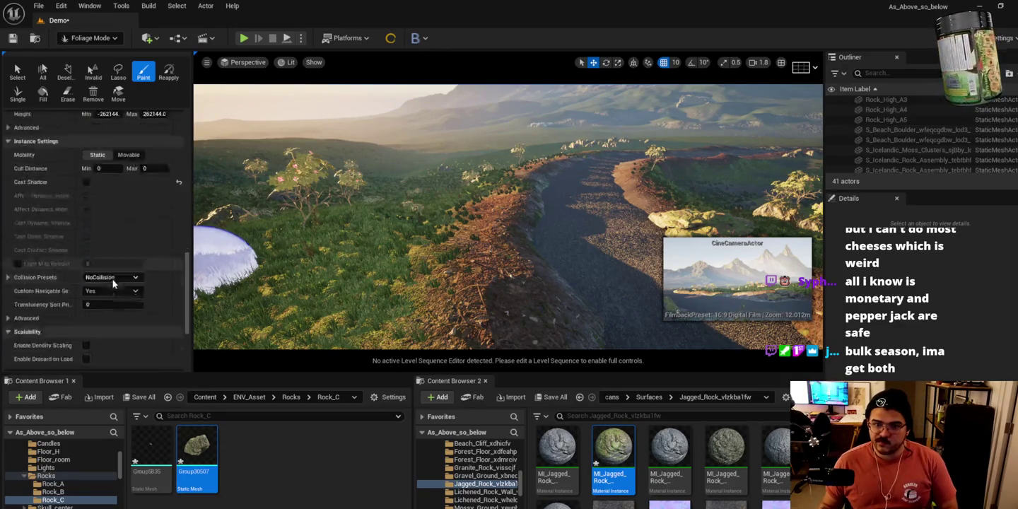
{"action": "scroll", "coordinate": [109, 281], "scroll_direction": "down", "scroll_amount": 1}
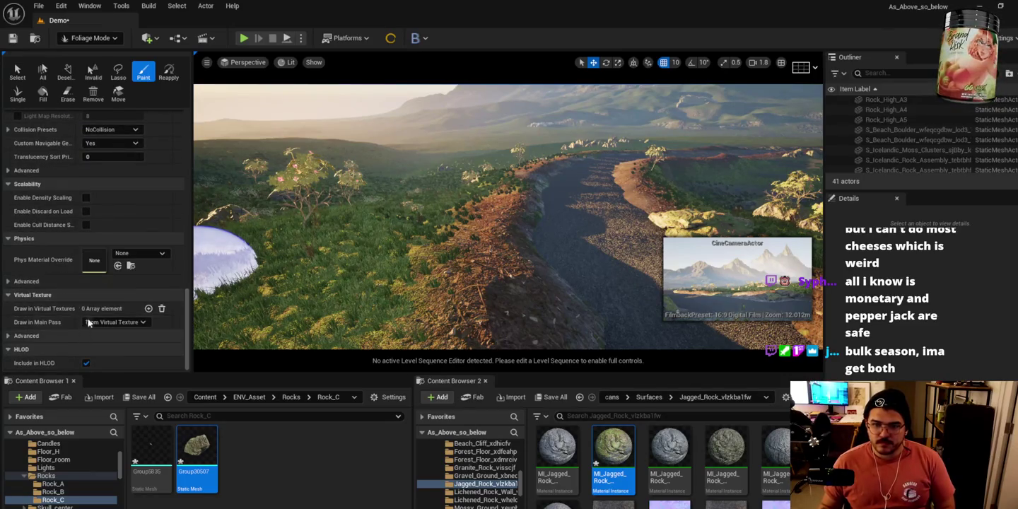
{"action": "scroll", "coordinate": [81, 284], "scroll_direction": "up", "scroll_amount": 11}
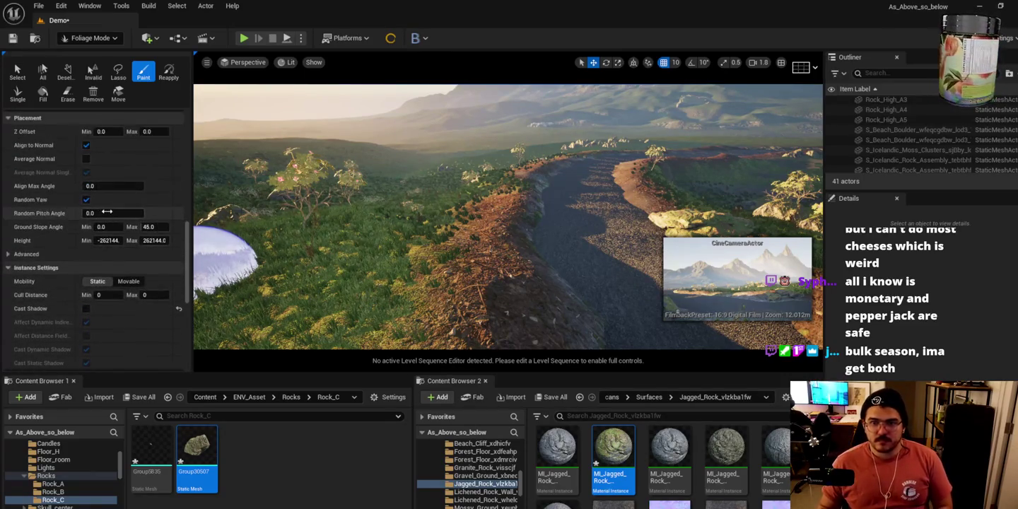
{"action": "scroll", "coordinate": [111, 216], "scroll_direction": "down", "scroll_amount": 2}
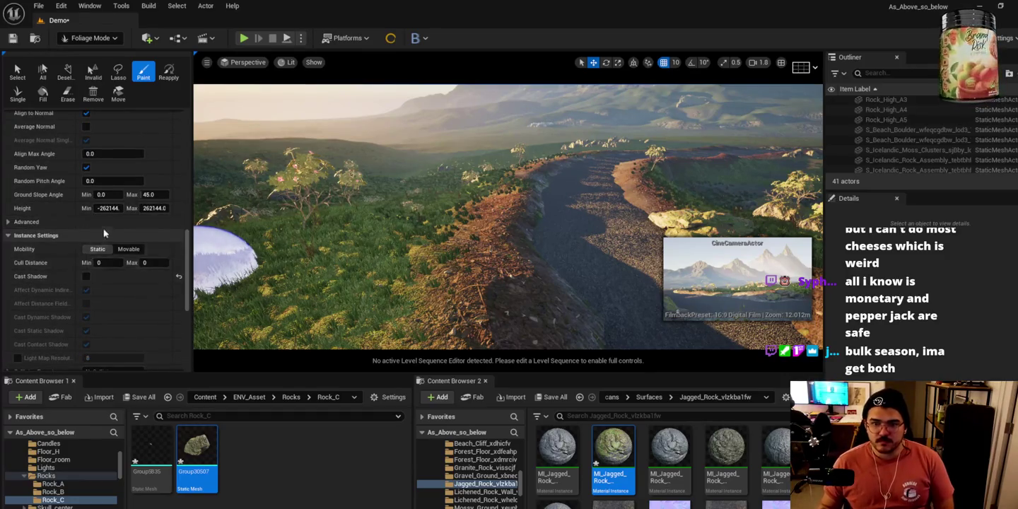
{"action": "scroll", "coordinate": [116, 150], "scroll_direction": "up", "scroll_amount": 5}
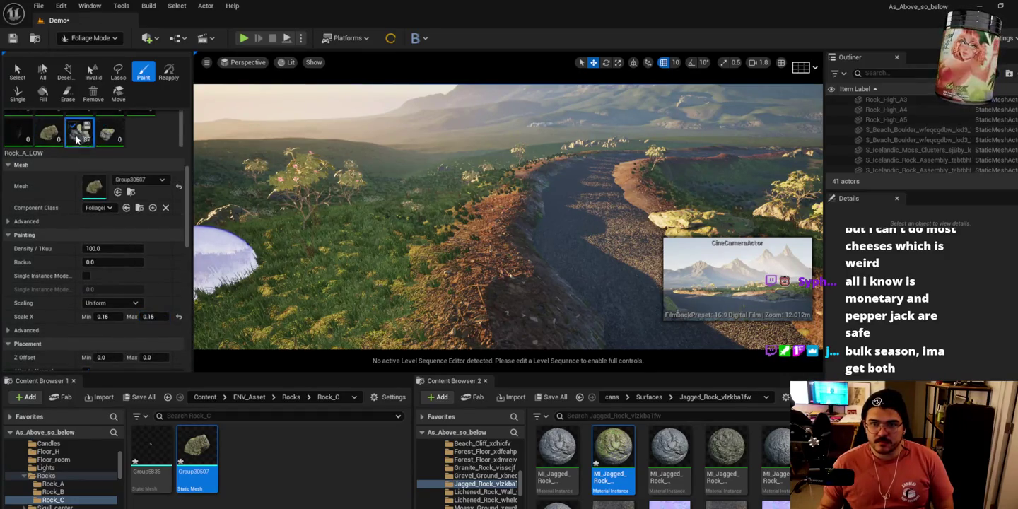
{"action": "scroll", "coordinate": [122, 250], "scroll_direction": "down", "scroll_amount": 3}
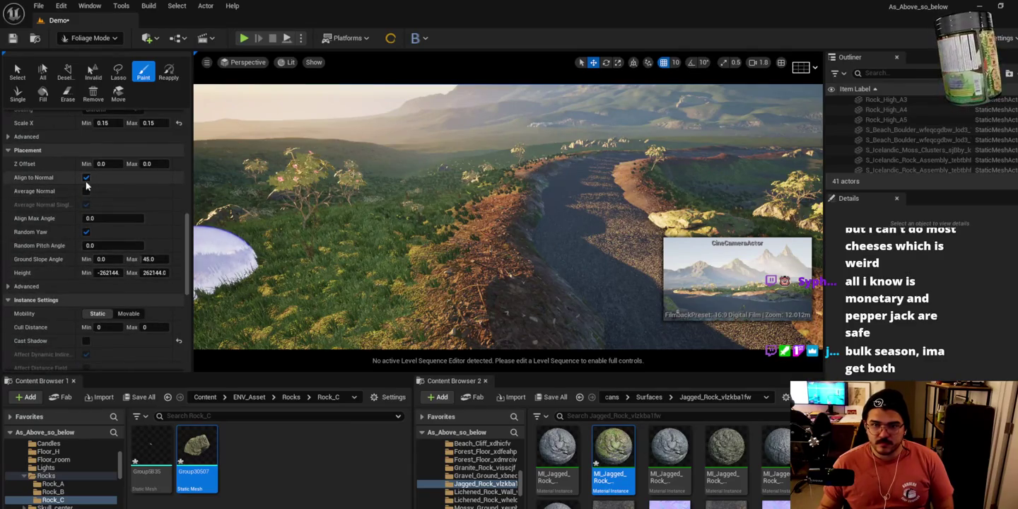
{"action": "scroll", "coordinate": [84, 208], "scroll_direction": "down", "scroll_amount": 5}
{"action": "scroll", "coordinate": [89, 212], "scroll_direction": "up", "scroll_amount": 6}
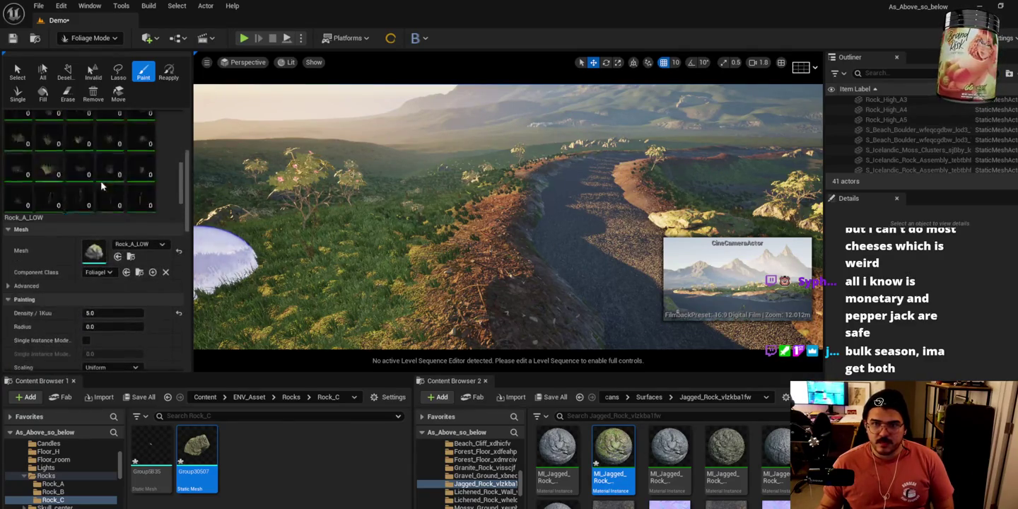
Select the wild grass foliage type and enter 25 as its paint density.
{"action": "scroll", "coordinate": [71, 152], "scroll_direction": "down", "scroll_amount": 1}
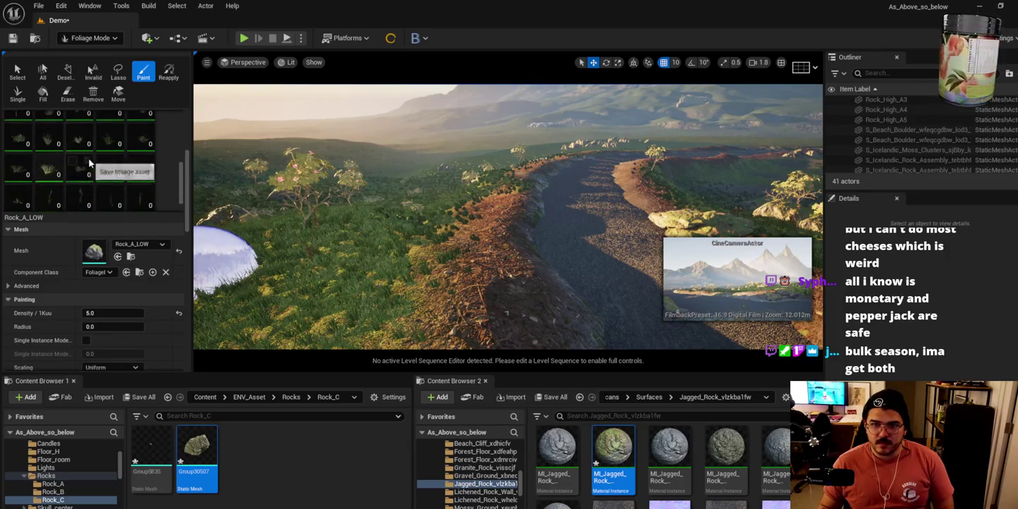
{"action": "scroll", "coordinate": [45, 176], "scroll_direction": "down", "scroll_amount": 1}
{"action": "left_click", "coordinate": [44, 170]}
{"action": "scroll", "coordinate": [108, 305], "scroll_direction": "down", "scroll_amount": 1}
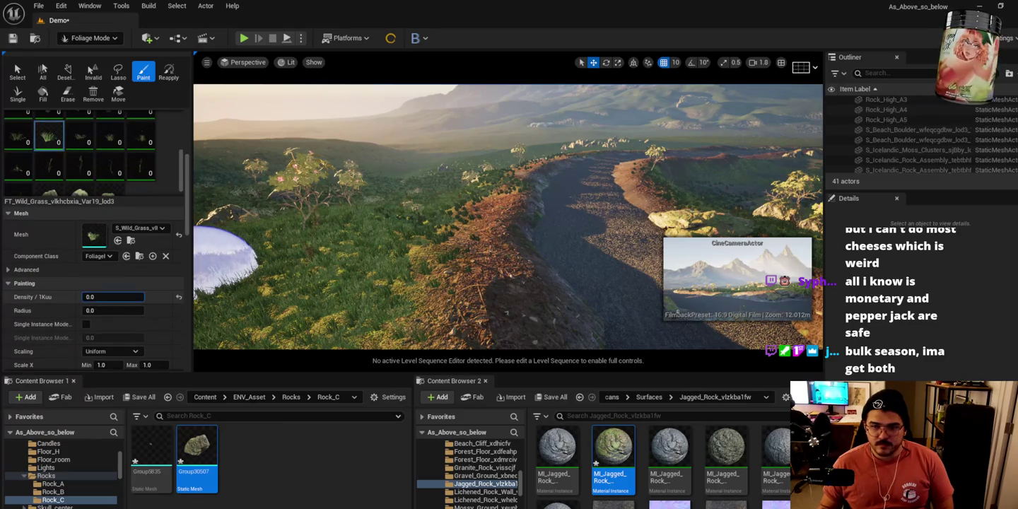
{"action": "type", "text": "400"}
{"action": "left_click", "coordinate": [105, 296]}
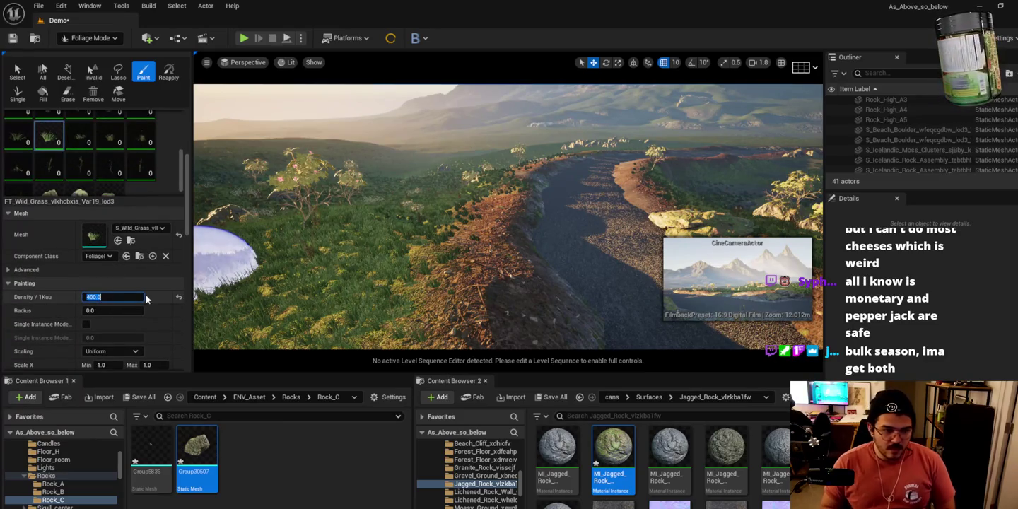
{"action": "type", "text": "2"}
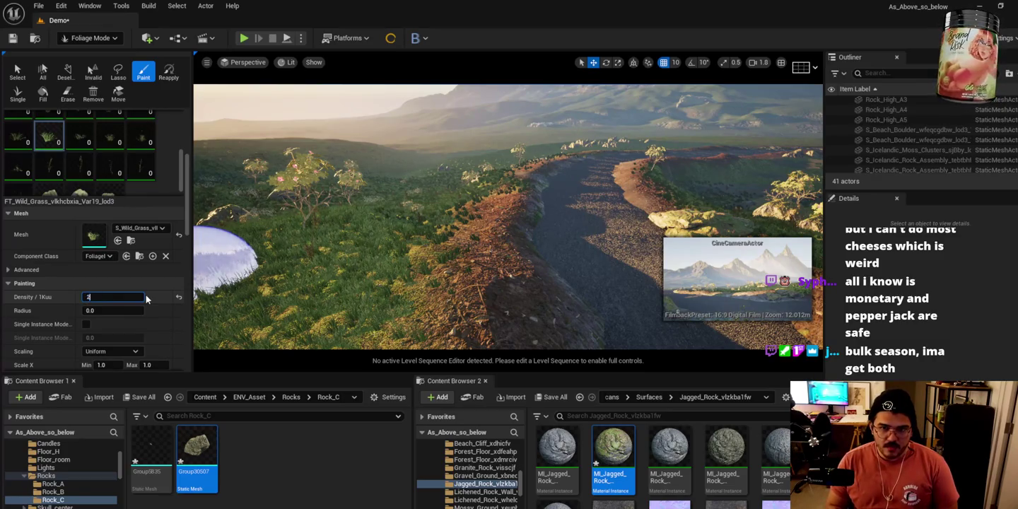
{"action": "type", "text": "5"}
{"action": "key", "text": "Return"}
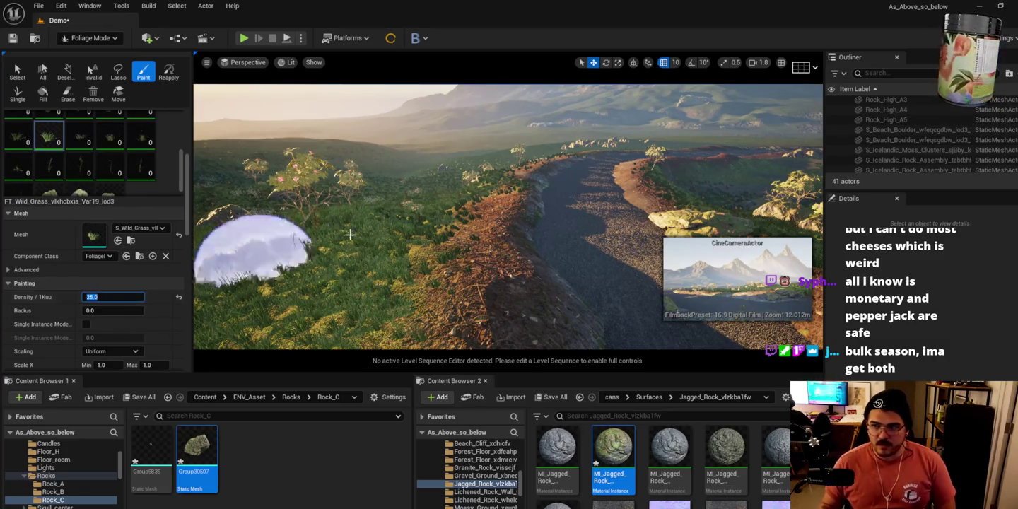
Test-paint grass patches beside the path and erase them again.
{"action": "left_click", "coordinate": [590, 314]}
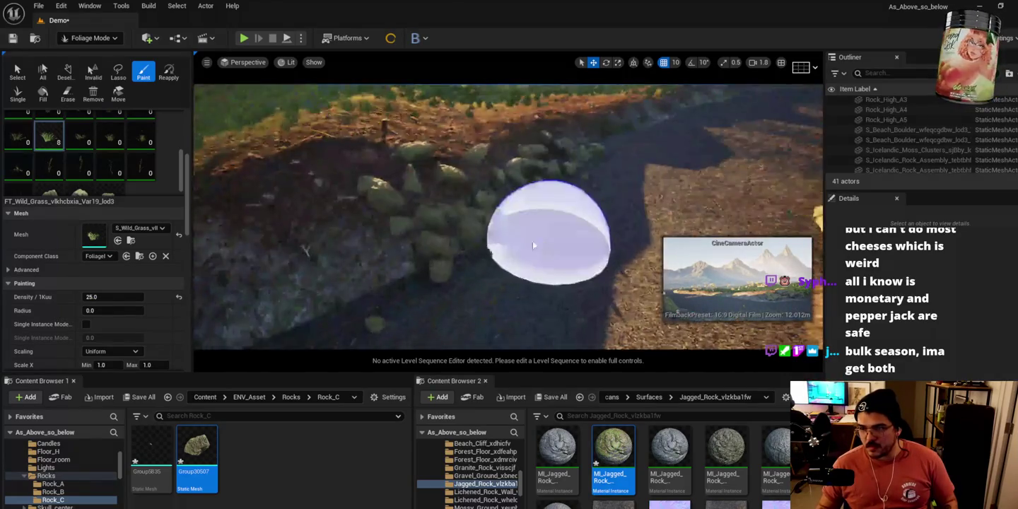
{"action": "left_click", "coordinate": [369, 222], "text": "shift"}
{"action": "left_click", "coordinate": [578, 163]}
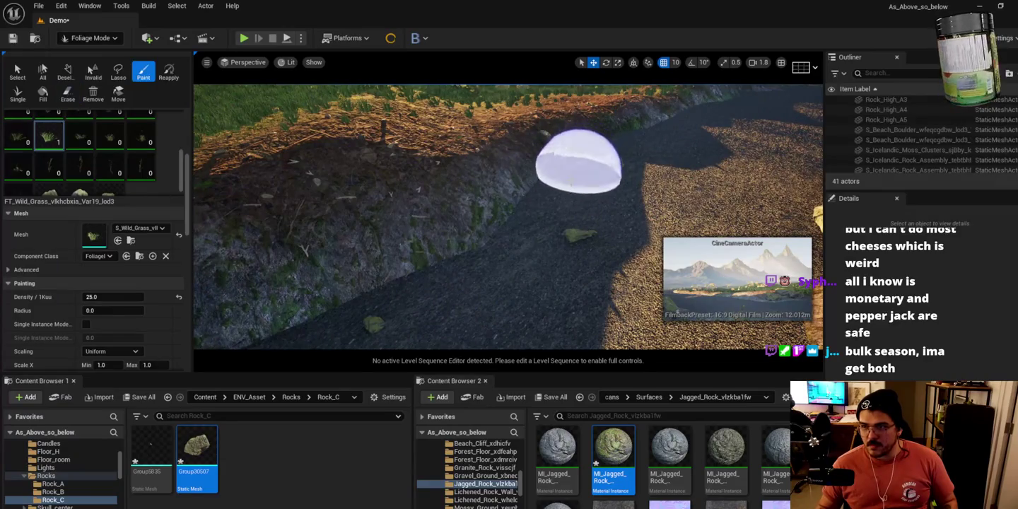
{"action": "left_click", "coordinate": [579, 170], "text": "shift"}
Raise the grass density to 1225 and erase about half of the painted grass.
{"action": "scroll", "coordinate": [118, 304], "scroll_direction": "up", "scroll_amount": 3}
{"action": "scroll", "coordinate": [118, 304], "scroll_direction": "down", "scroll_amount": 2}
{"action": "left_click_drag", "start_coordinate": [106, 281], "coordinate": [169, 281]}
{"action": "mouse_move", "coordinate": [565, 205]}
{"action": "left_mouse_down"}
{"action": "mouse_move", "coordinate": [460, 261]}
{"action": "mouse_move", "coordinate": [661, 189]}
{"action": "left_mouse_up"}
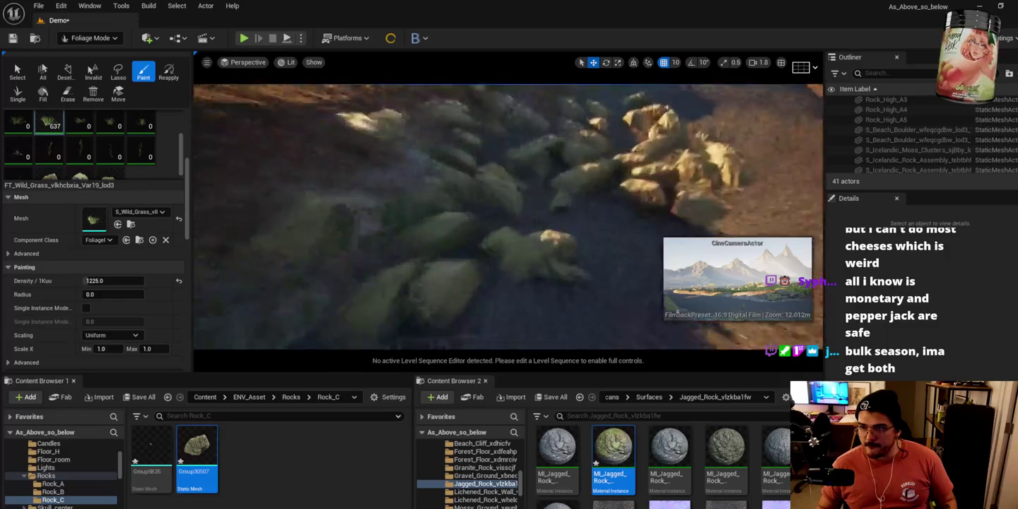
{"action": "mouse_move", "coordinate": [601, 163]}
{"action": "left_mouse_down"}
{"action": "mouse_move", "coordinate": [472, 188]}
{"action": "mouse_move", "coordinate": [537, 159]}
{"action": "mouse_move", "coordinate": [602, 181]}
{"action": "mouse_move", "coordinate": [488, 137]}
{"action": "mouse_move", "coordinate": [387, 290]}
{"action": "left_mouse_up"}
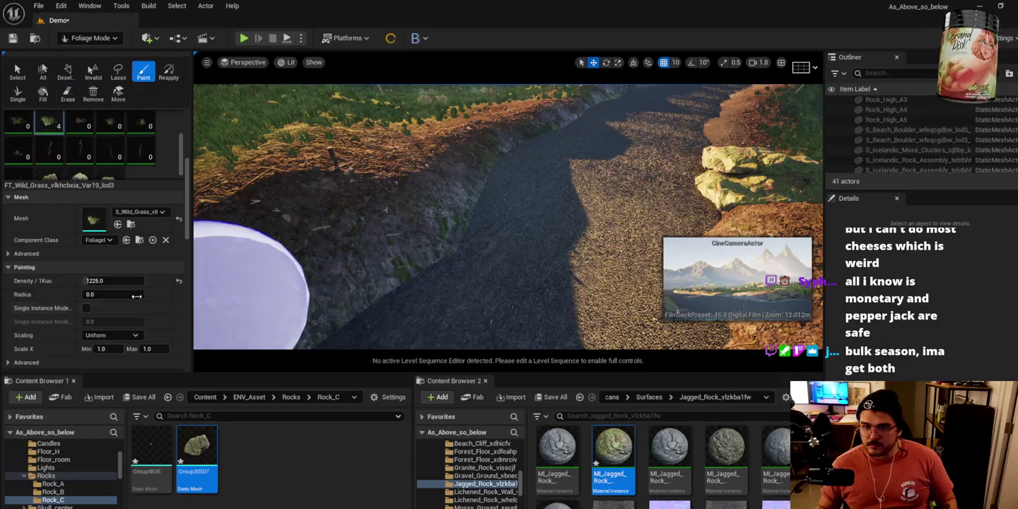
{"action": "scroll", "coordinate": [111, 308], "scroll_direction": "down", "scroll_amount": 2}
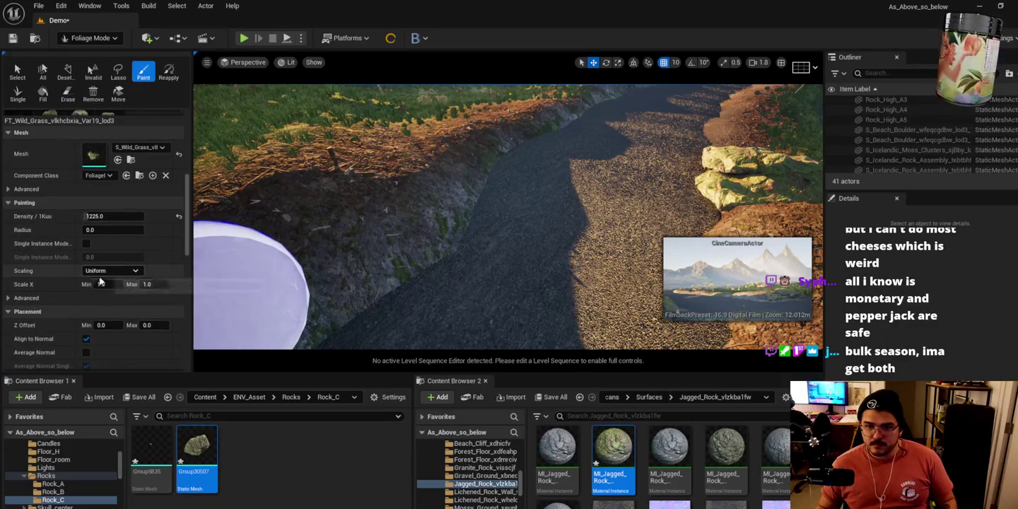
Set the grass minimum scale and test-paint grass at 5.0 scale.
{"action": "left_click", "coordinate": [103, 282]}
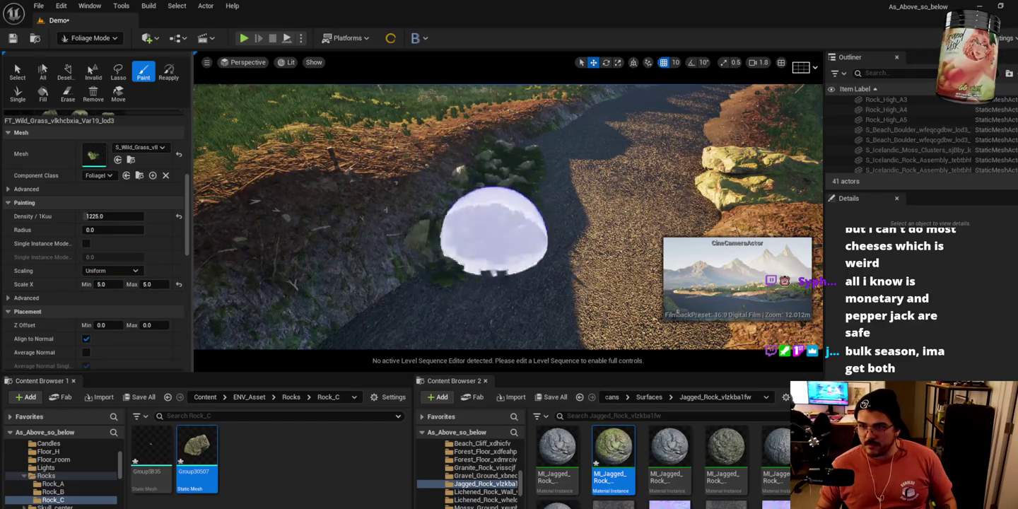
{"action": "left_click_drag", "start_coordinate": [477, 238], "coordinate": [423, 233]}
{"action": "scroll", "coordinate": [515, 180], "scroll_direction": "up", "scroll_amount": 5}
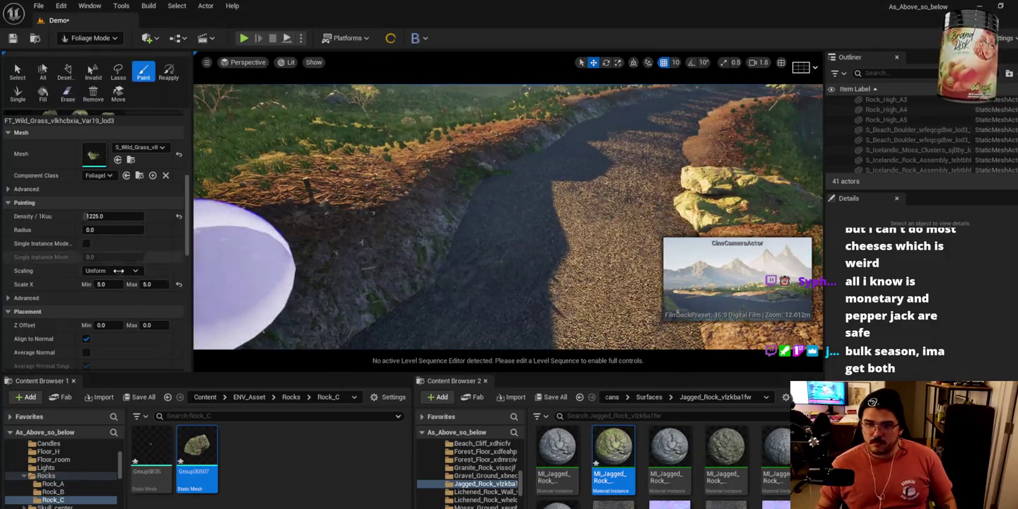
{"action": "scroll", "coordinate": [98, 285], "scroll_direction": "down", "scroll_amount": 3}
{"action": "scroll", "coordinate": [98, 283], "scroll_direction": "down", "scroll_amount": 3}
{"action": "scroll", "coordinate": [123, 267], "scroll_direction": "down", "scroll_amount": 5}
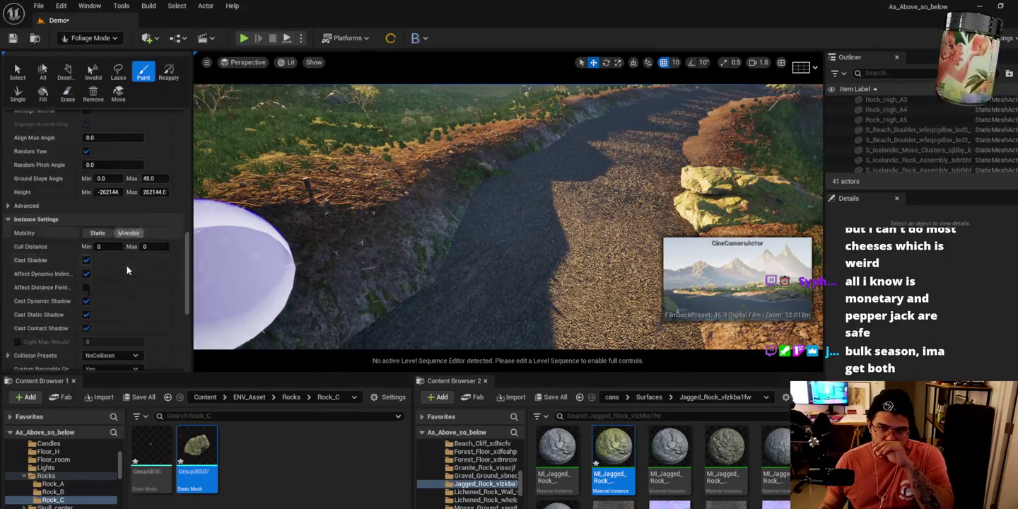
Turn off grass shadow casting, dynamic indirect lighting, and dynamic and static shadows.
{"action": "left_click", "coordinate": [85, 259]}
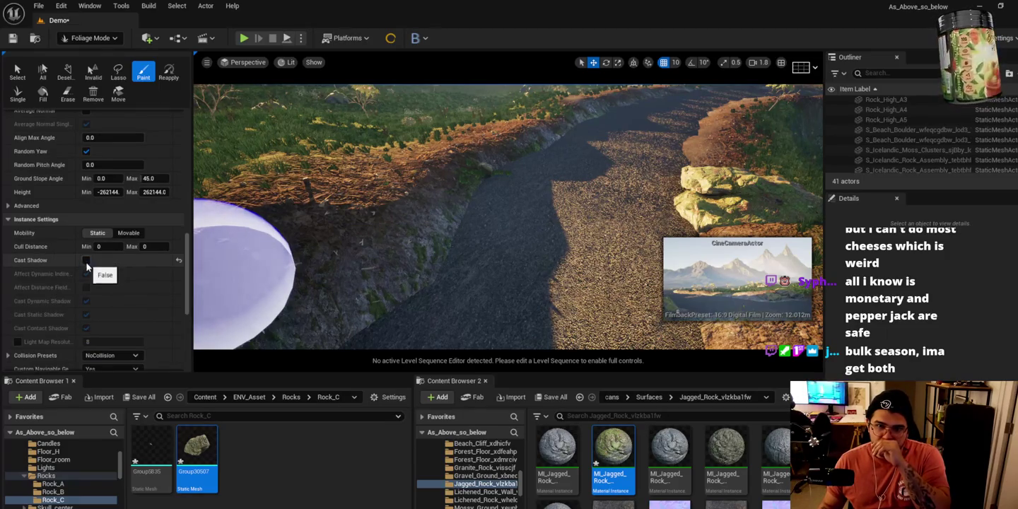
{"action": "left_click", "coordinate": [86, 259]}
{"action": "left_click", "coordinate": [85, 274]}
{"action": "left_click", "coordinate": [86, 301]}
{"action": "left_click", "coordinate": [86, 314]}
{"action": "left_click", "coordinate": [85, 260]}
{"action": "scroll", "coordinate": [45, 316], "scroll_direction": "down", "scroll_amount": 3}
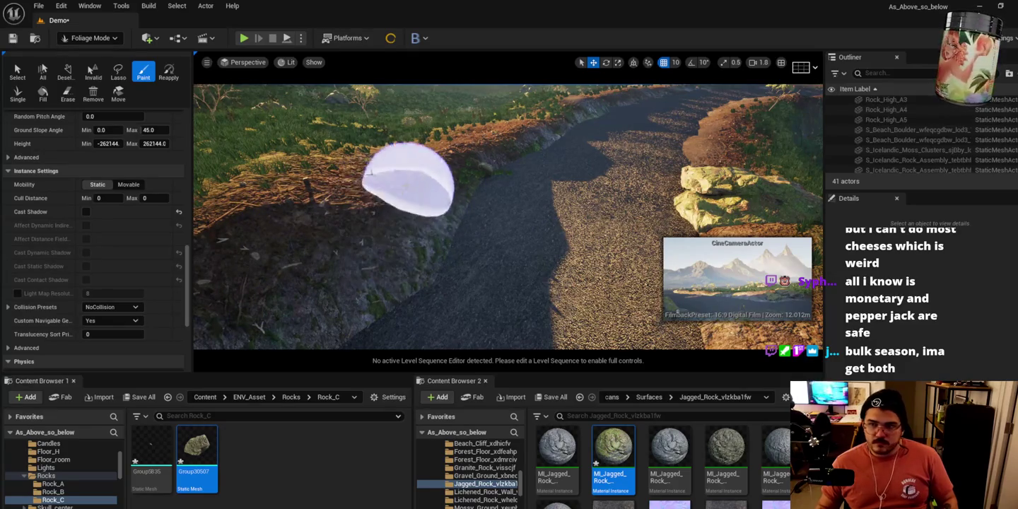
{"action": "scroll", "coordinate": [108, 124], "scroll_direction": "up", "scroll_amount": 5}
{"action": "scroll", "coordinate": [113, 135], "scroll_direction": "up", "scroll_amount": 15}
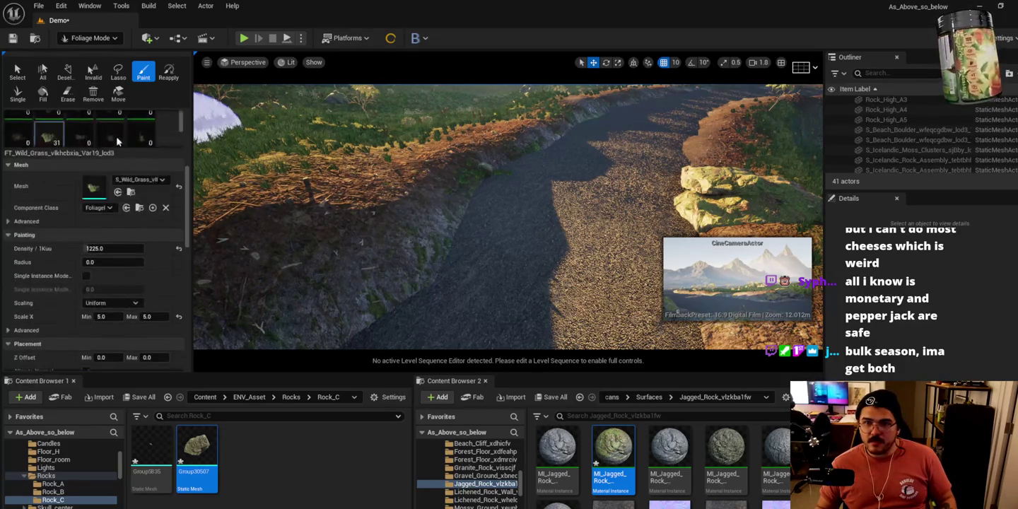
Return to Paint and shrink the foliage brush size to 82.75.
{"action": "left_click", "coordinate": [66, 94]}
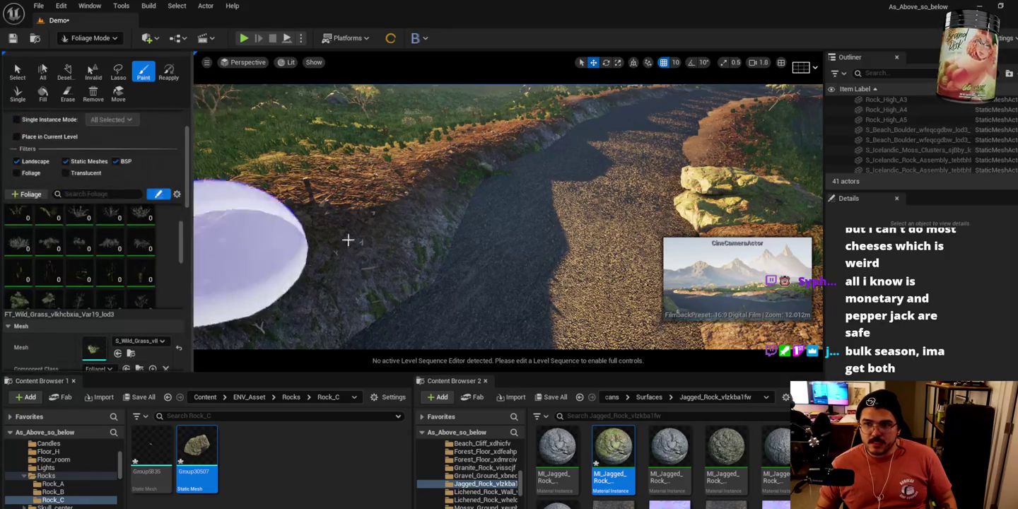
{"action": "left_click", "coordinate": [143, 71]}
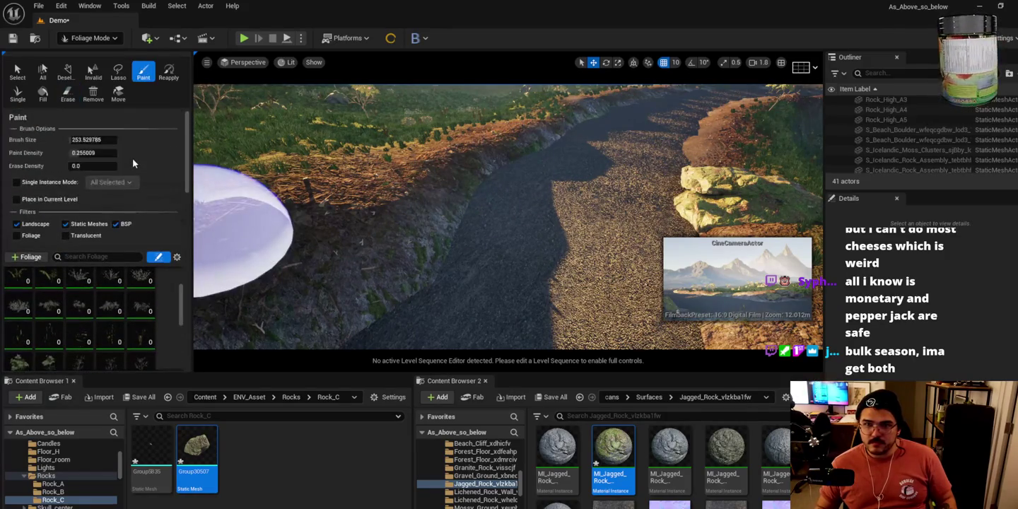
{"action": "left_click_drag", "start_coordinate": [101, 139], "coordinate": [70, 139]}
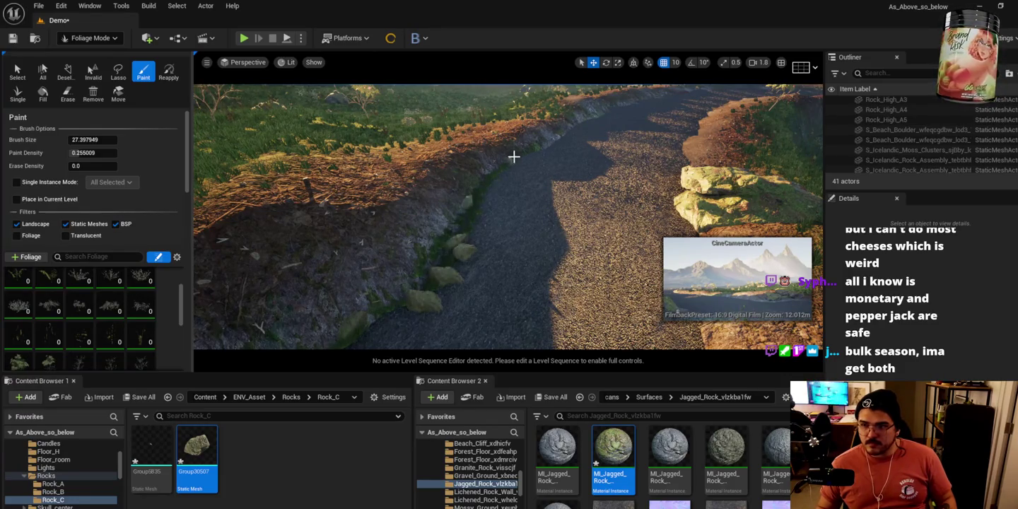
Paint grass along the rocky path edge and the base of the large mossy rock.
{"action": "left_click_drag", "start_coordinate": [589, 111], "coordinate": [589, 112]}
{"action": "left_click_drag", "start_coordinate": [484, 182], "coordinate": [483, 183]}
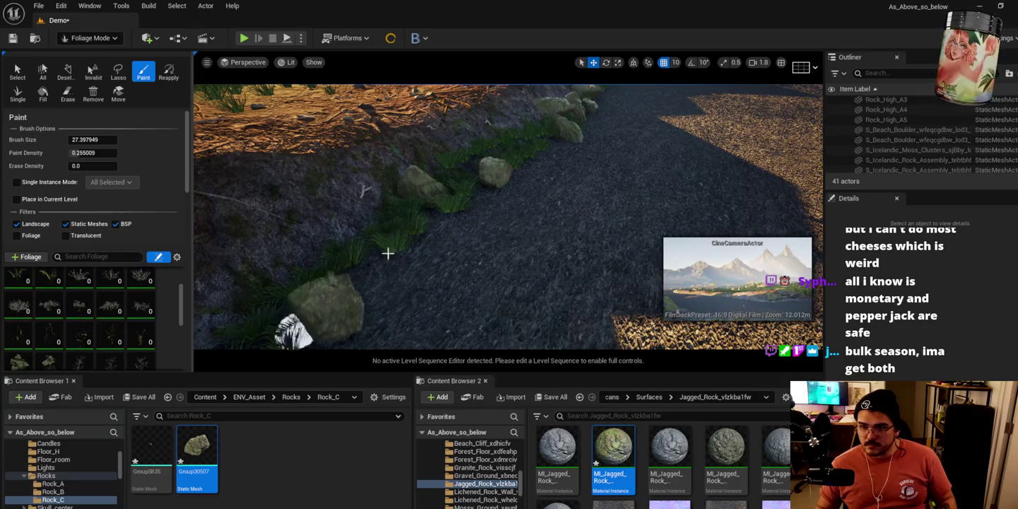
{"action": "scroll", "coordinate": [403, 266], "scroll_direction": "up", "scroll_amount": 3}
{"action": "left_click_drag", "start_coordinate": [494, 191], "coordinate": [353, 326]}
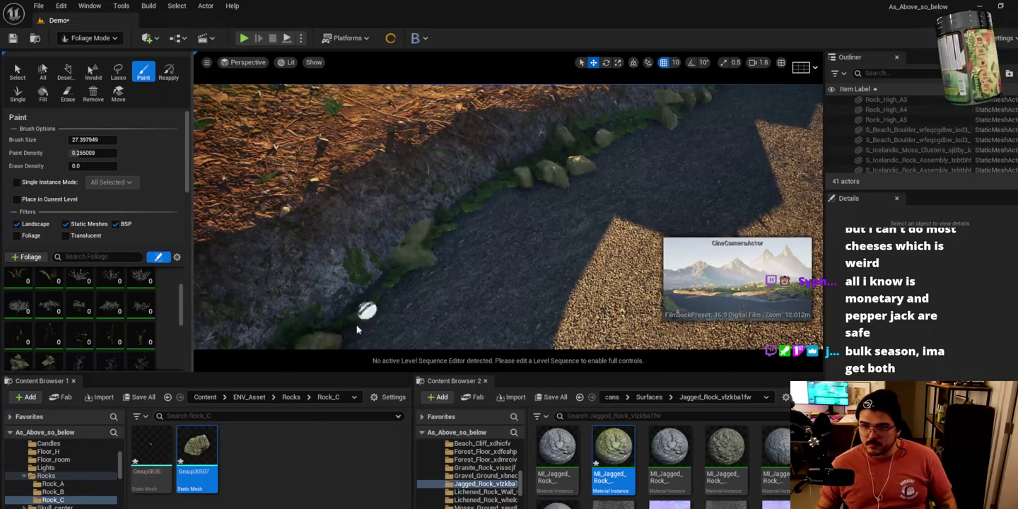
{"action": "scroll", "coordinate": [411, 279], "scroll_direction": "down", "scroll_amount": 10}
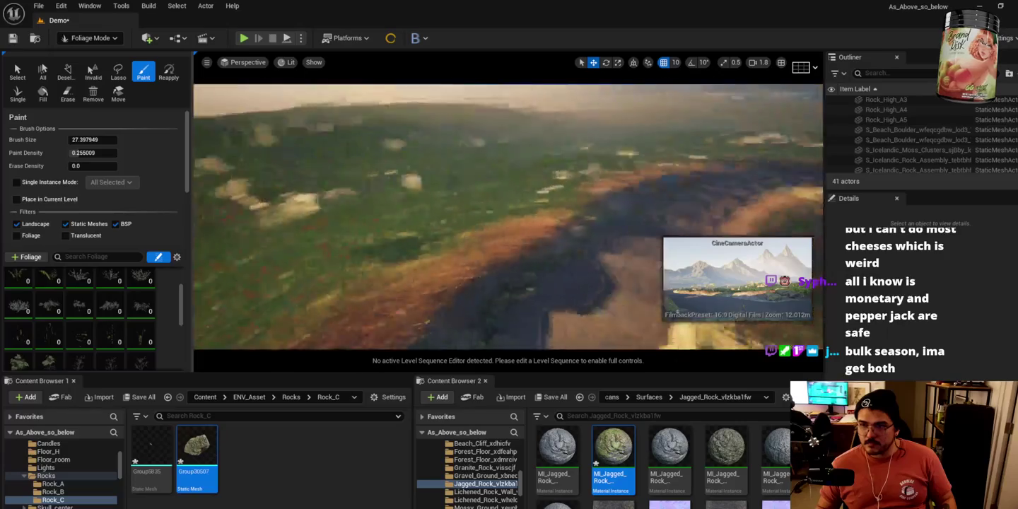
{"action": "scroll", "coordinate": [508, 216], "scroll_direction": "up", "scroll_amount": 5}
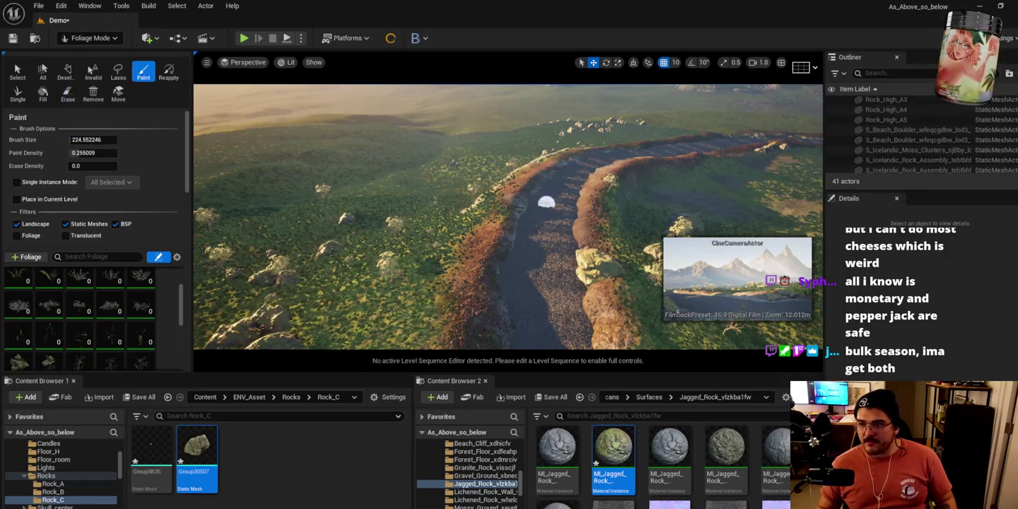
{"action": "scroll", "coordinate": [545, 202], "scroll_direction": "up", "scroll_amount": 8}
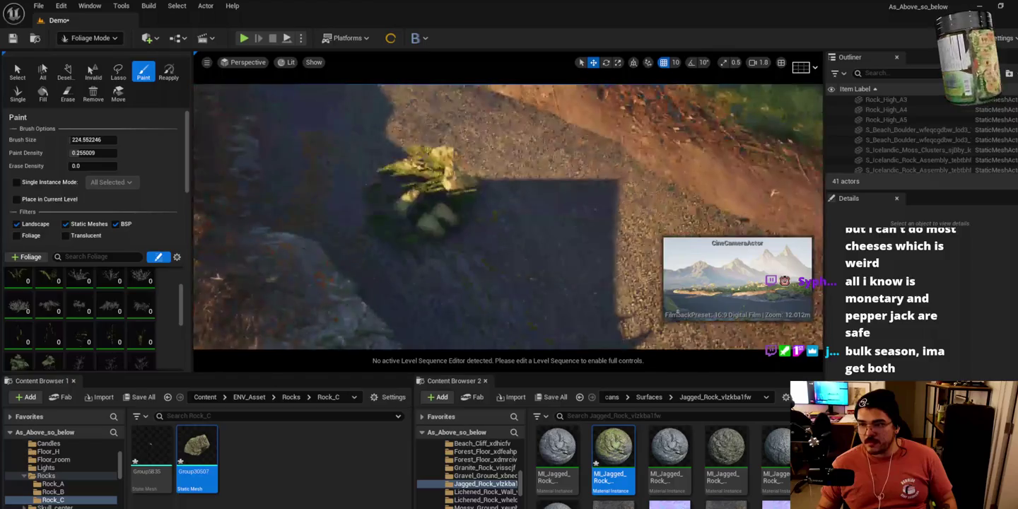
{"action": "scroll", "coordinate": [431, 214], "scroll_direction": "down", "scroll_amount": 3}
{"action": "scroll", "coordinate": [432, 233], "scroll_direction": "up", "scroll_amount": 3}
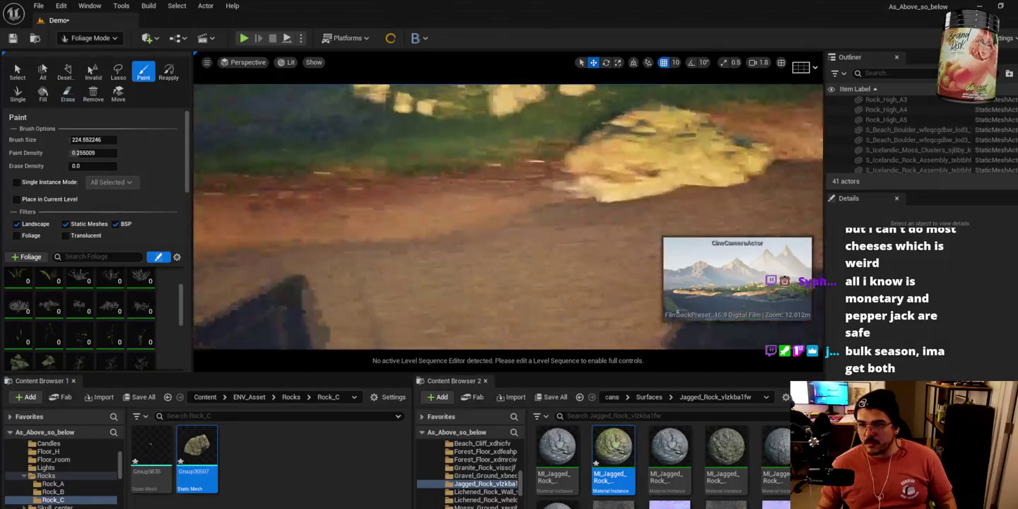
{"action": "scroll", "coordinate": [455, 250], "scroll_direction": "up", "scroll_amount": 3}
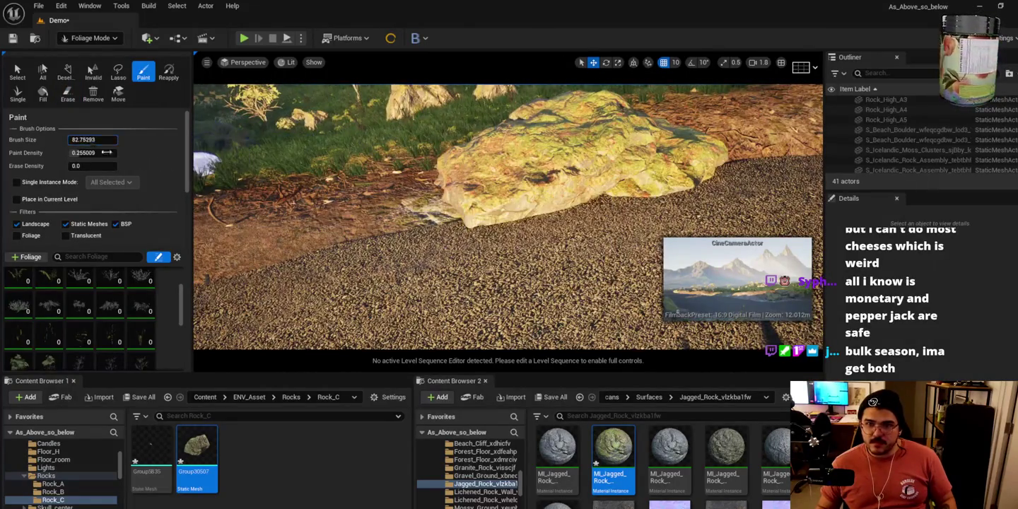
{"action": "mouse_move", "coordinate": [423, 221]}
{"action": "left_mouse_down"}
{"action": "mouse_move", "coordinate": [473, 230]}
{"action": "mouse_move", "coordinate": [618, 212]}
{"action": "mouse_move", "coordinate": [696, 169]}
{"action": "mouse_move", "coordinate": [435, 223]}
{"action": "mouse_move", "coordinate": [632, 200]}
{"action": "mouse_move", "coordinate": [648, 182]}
{"action": "left_mouse_up"}
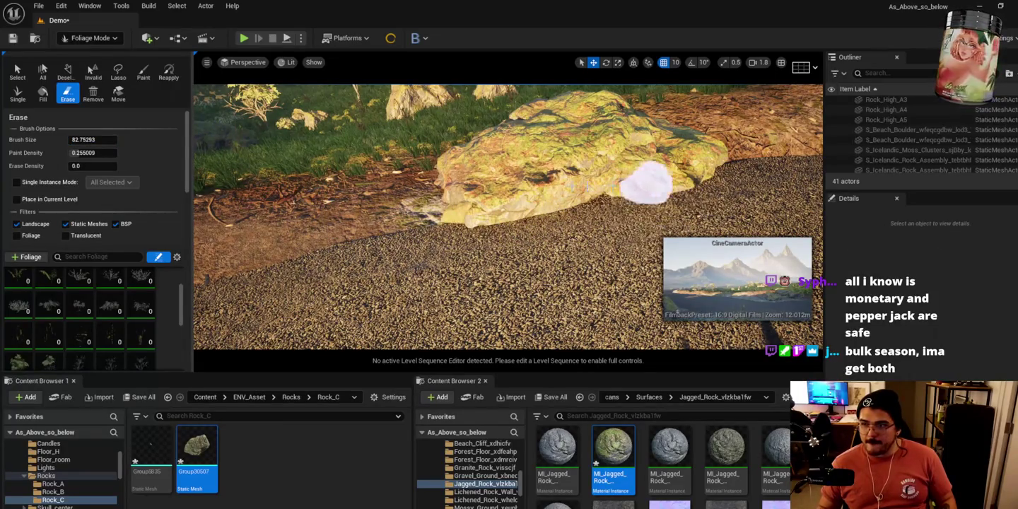
Scatter small foliage rocks onto the ground around the boulder.
{"action": "scroll", "coordinate": [64, 303], "scroll_direction": "up", "scroll_amount": 2}
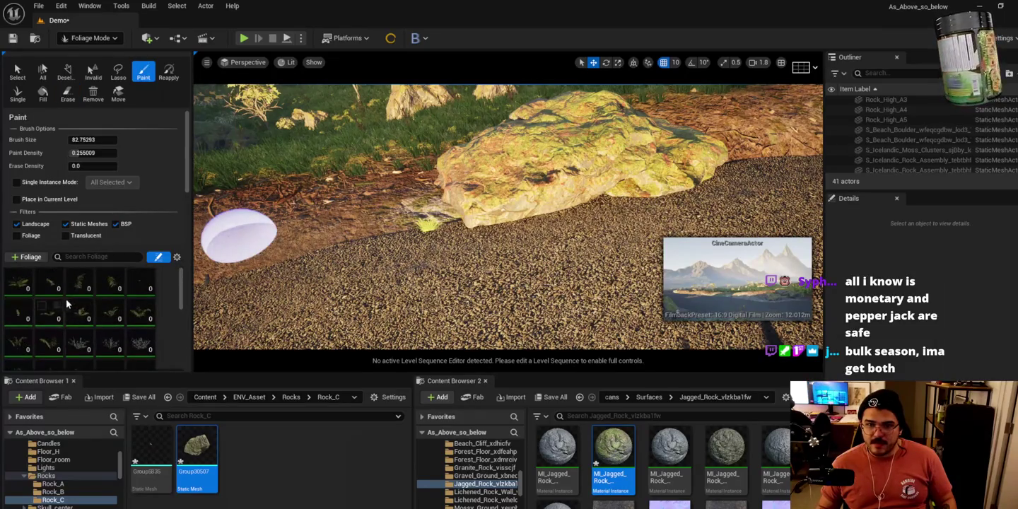
{"action": "scroll", "coordinate": [70, 304], "scroll_direction": "down", "scroll_amount": 5}
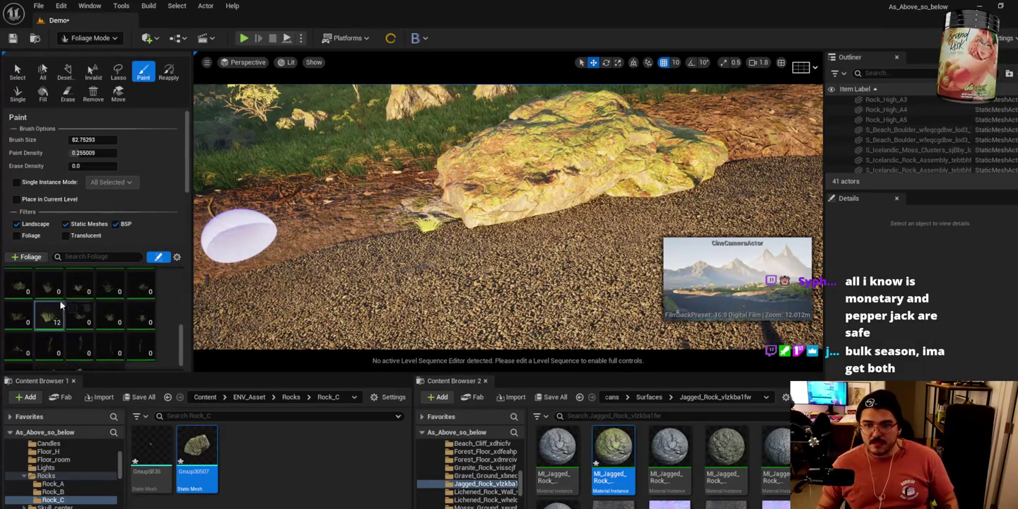
{"action": "scroll", "coordinate": [63, 308], "scroll_direction": "down", "scroll_amount": 3}
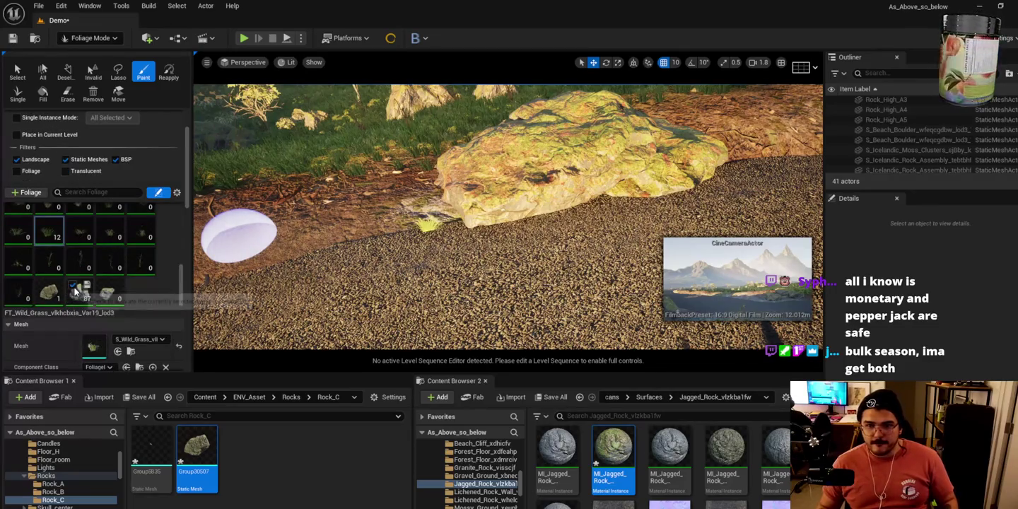
{"action": "mouse_move", "coordinate": [444, 233]}
{"action": "left_mouse_down"}
{"action": "mouse_move", "coordinate": [634, 199]}
{"action": "mouse_move", "coordinate": [477, 239]}
{"action": "mouse_move", "coordinate": [602, 221]}
{"action": "mouse_move", "coordinate": [617, 200]}
{"action": "mouse_move", "coordinate": [702, 186]}
{"action": "left_mouse_up"}
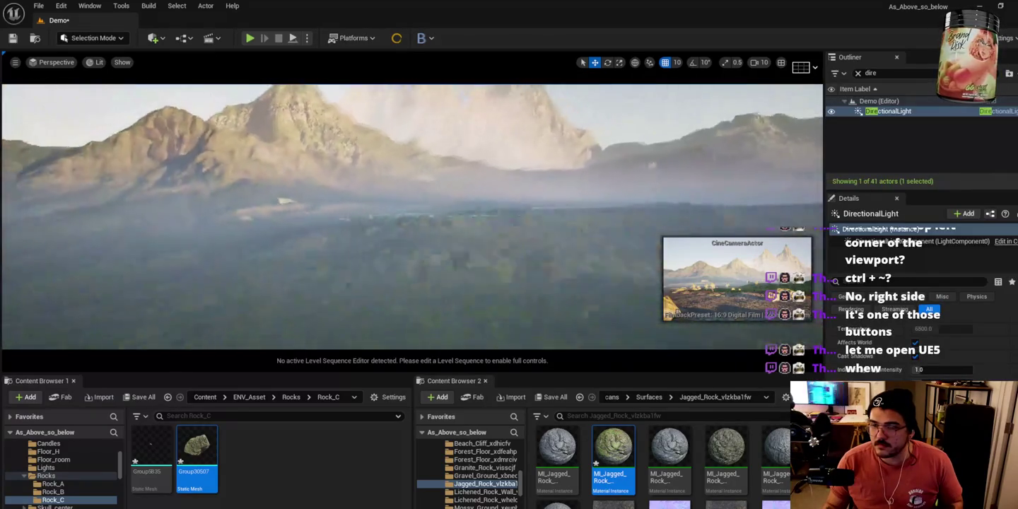
{"action": "key", "text": "f"}
{"action": "key", "text": "e"}
{"action": "mouse_move", "coordinate": [471, 185]}
{"action": "left_mouse_down"}
{"action": "mouse_move", "coordinate": [417, 232]}
{"action": "mouse_move", "coordinate": [618, 125]}
{"action": "left_mouse_up"}
{"action": "key", "text": "Escape"}
{"action": "double_click", "coordinate": [888, 121]}
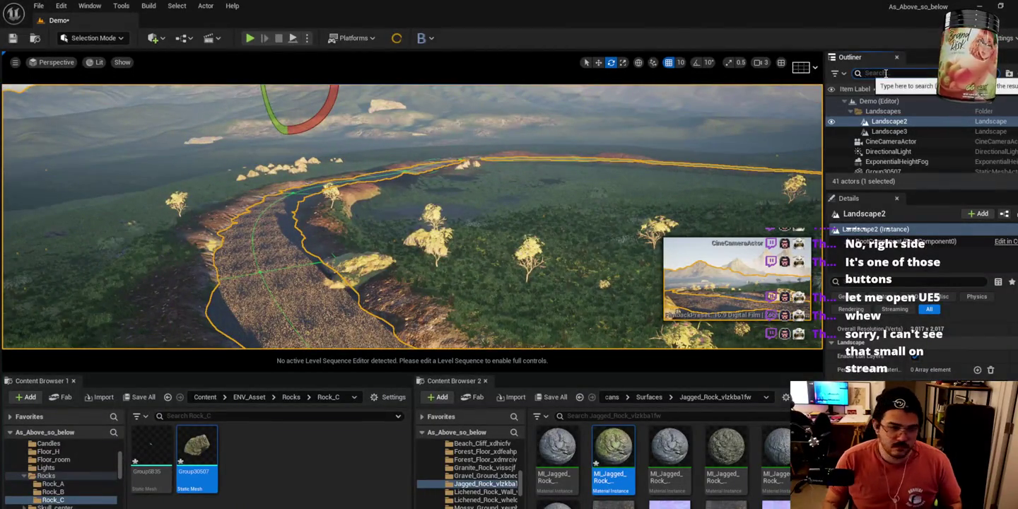
{"action": "type", "text": "direc"}
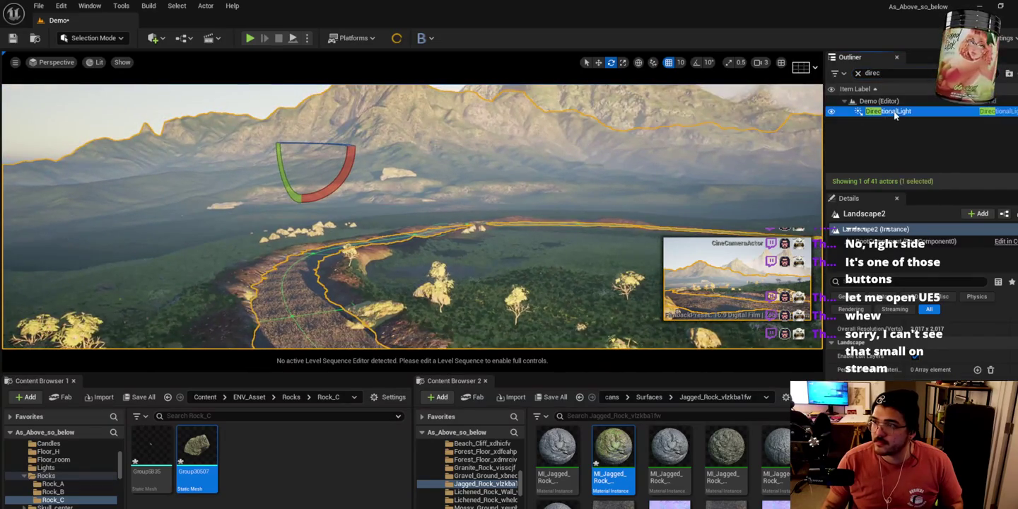
{"action": "left_click", "coordinate": [893, 111]}
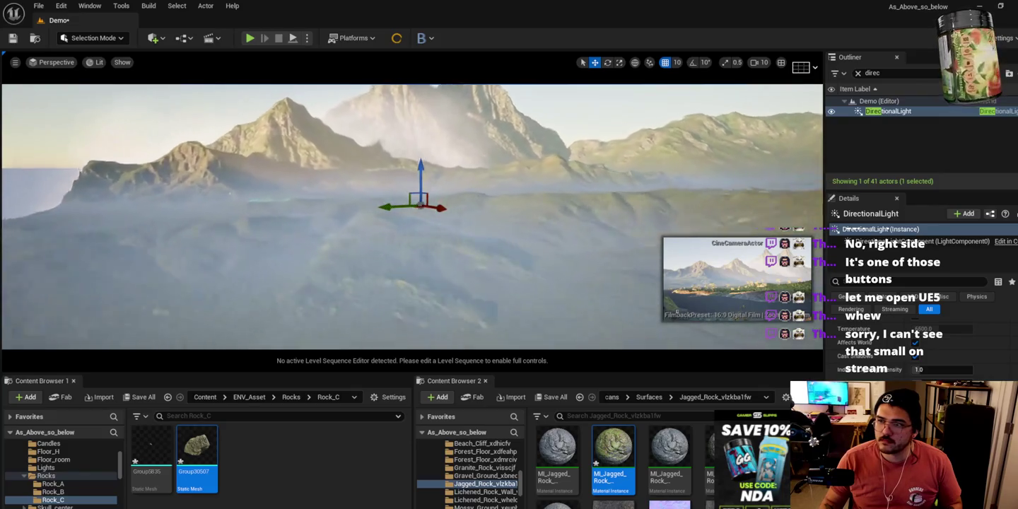
Rotate the sun light to test angles, then fly down into the rocky riverbed.
{"action": "key", "text": "e"}
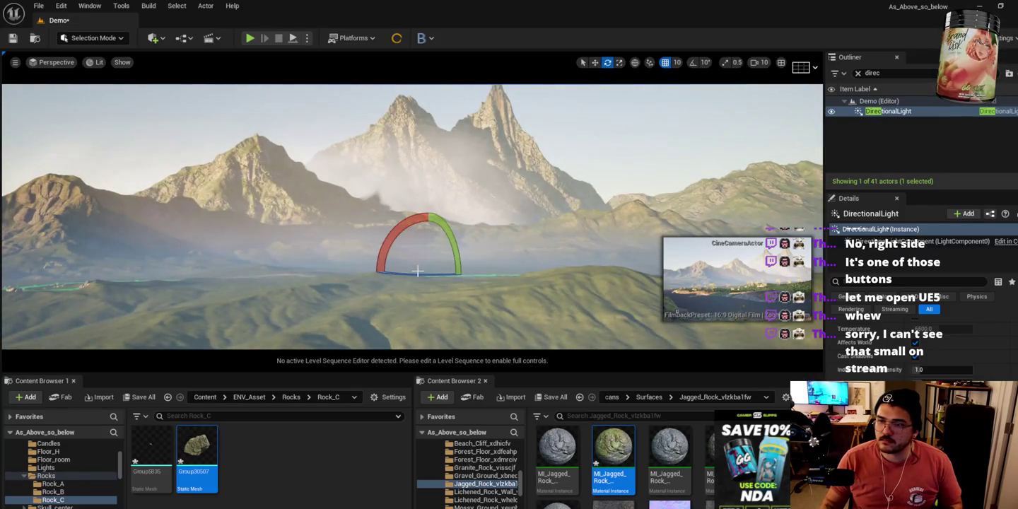
{"action": "mouse_move", "coordinate": [507, 273]}
{"action": "left_mouse_down"}
{"action": "mouse_move", "coordinate": [353, 268]}
{"action": "mouse_move", "coordinate": [478, 279]}
{"action": "left_mouse_up"}
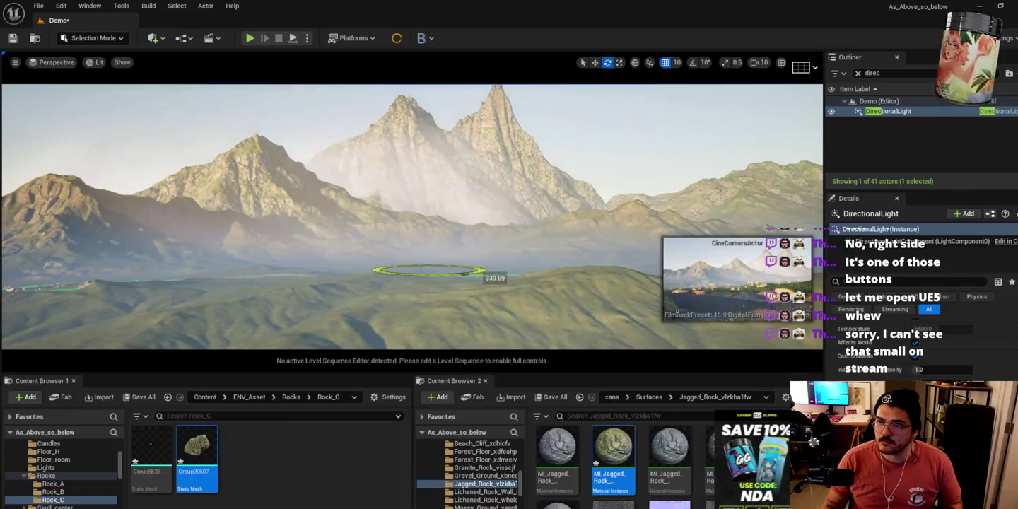
{"action": "mouse_move", "coordinate": [388, 240]}
{"action": "left_mouse_down"}
{"action": "mouse_move", "coordinate": [406, 214]}
{"action": "mouse_move", "coordinate": [427, 210]}
{"action": "left_mouse_up"}
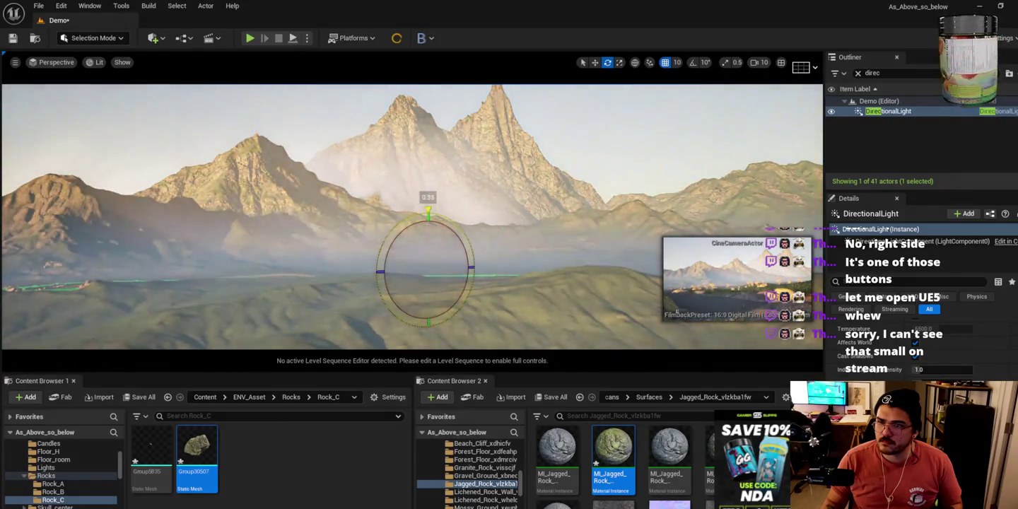
{"action": "key", "text": "w"}
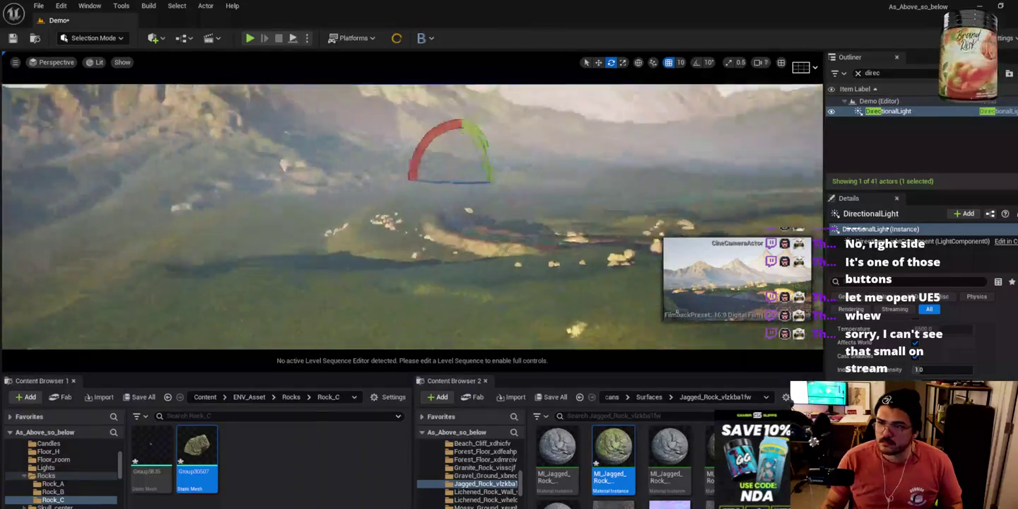
{"action": "key", "text": "w"}
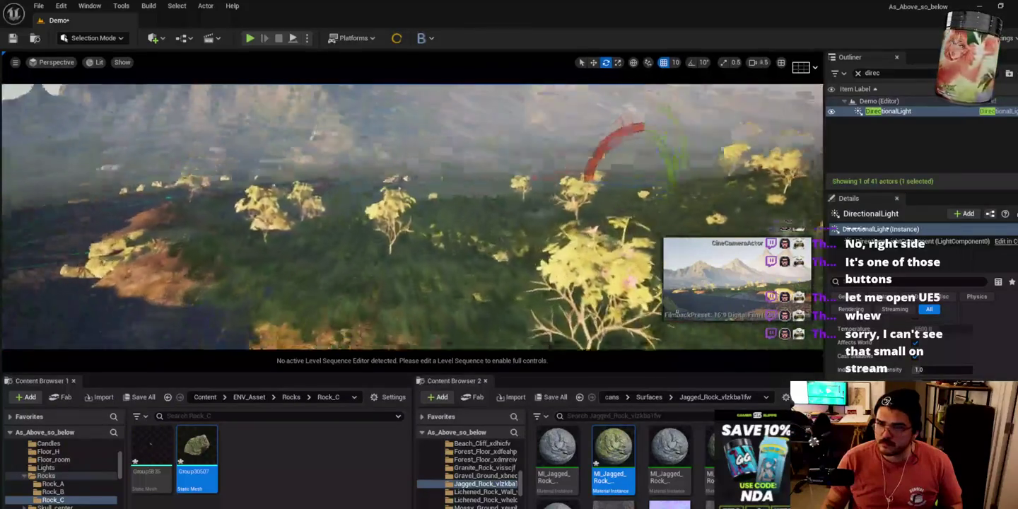
{"action": "key", "text": "w"}
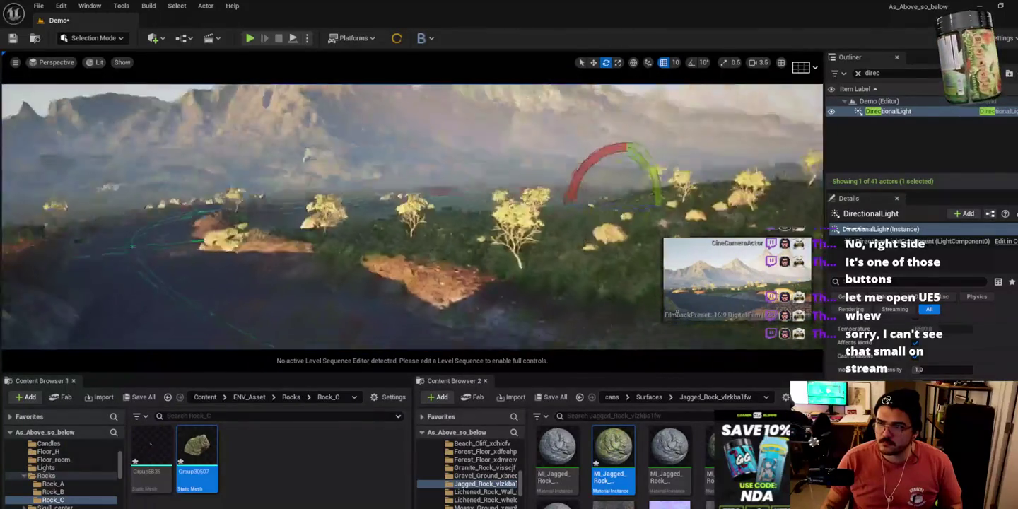
{"action": "scroll", "coordinate": [412, 216], "scroll_direction": "down", "scroll_amount": 1}
{"action": "key", "text": "w"}
{"action": "scroll", "coordinate": [411, 216], "scroll_direction": "down", "scroll_amount": 1}
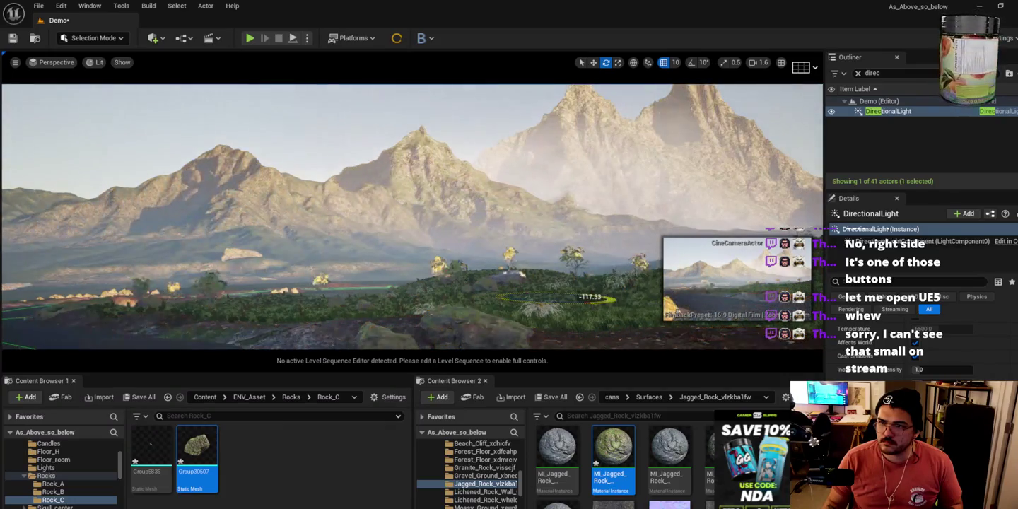
Settle the sun at a low, warm angle over the mountains and select Rock_B6.
{"action": "left_click_drag", "start_coordinate": [577, 296], "coordinate": [539, 309]}
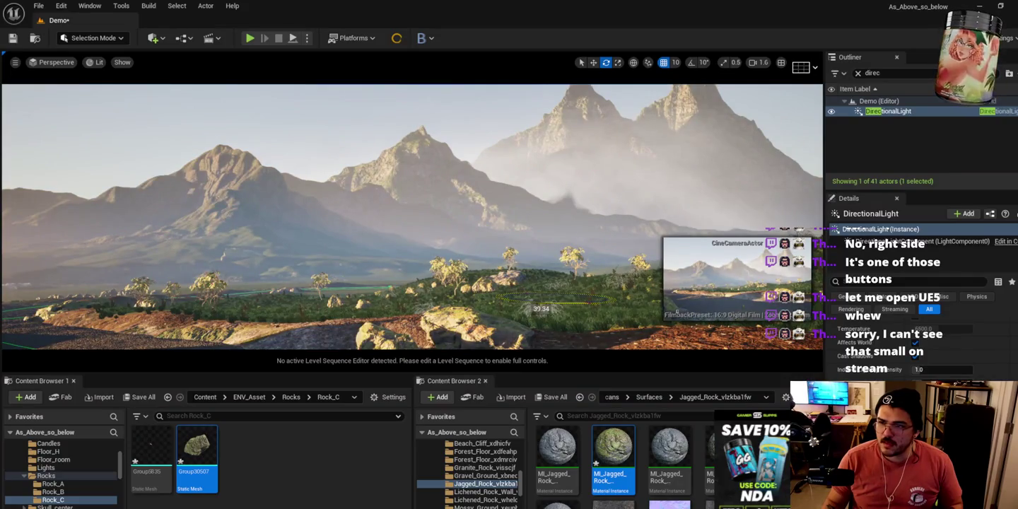
{"action": "left_click_drag", "start_coordinate": [526, 270], "coordinate": [549, 270]}
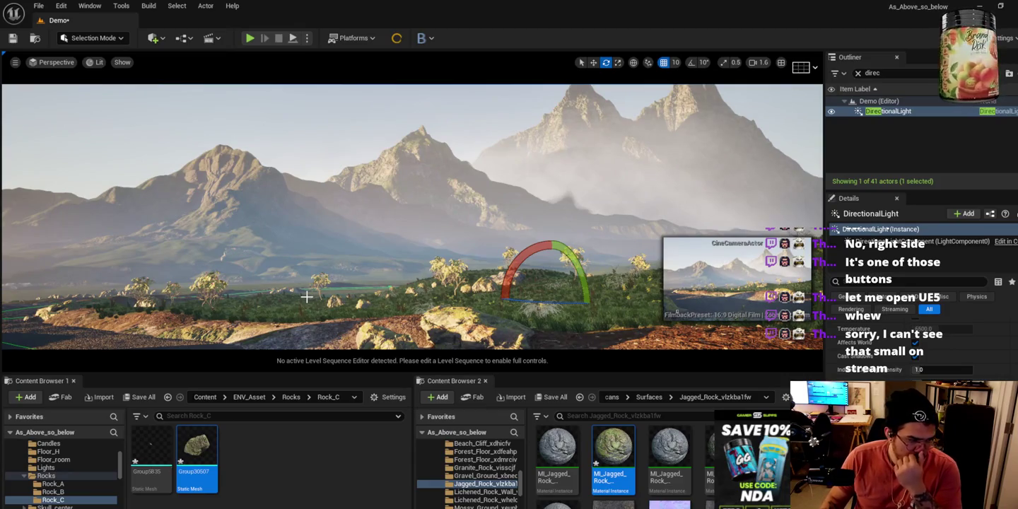
{"action": "left_click_drag", "start_coordinate": [517, 303], "coordinate": [612, 304]}
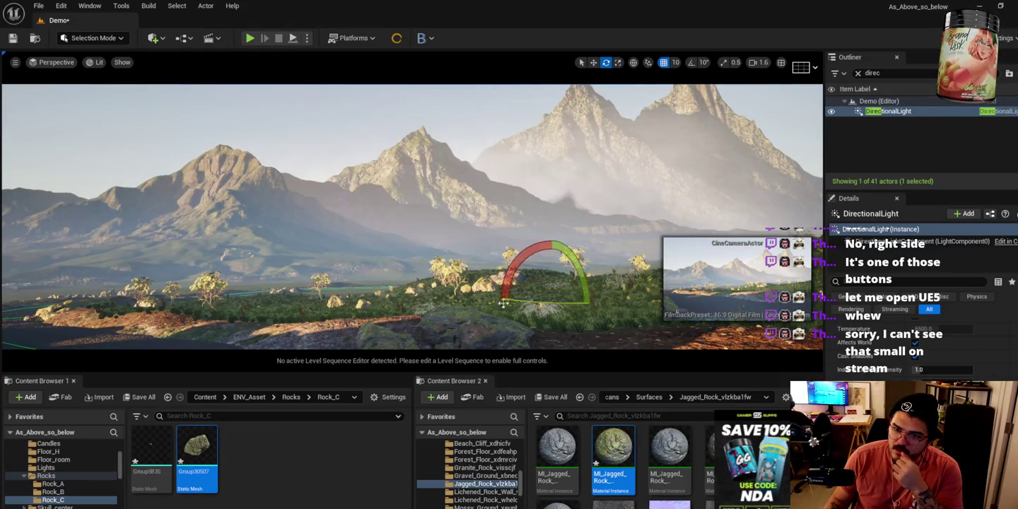
{"action": "key", "text": "1"}
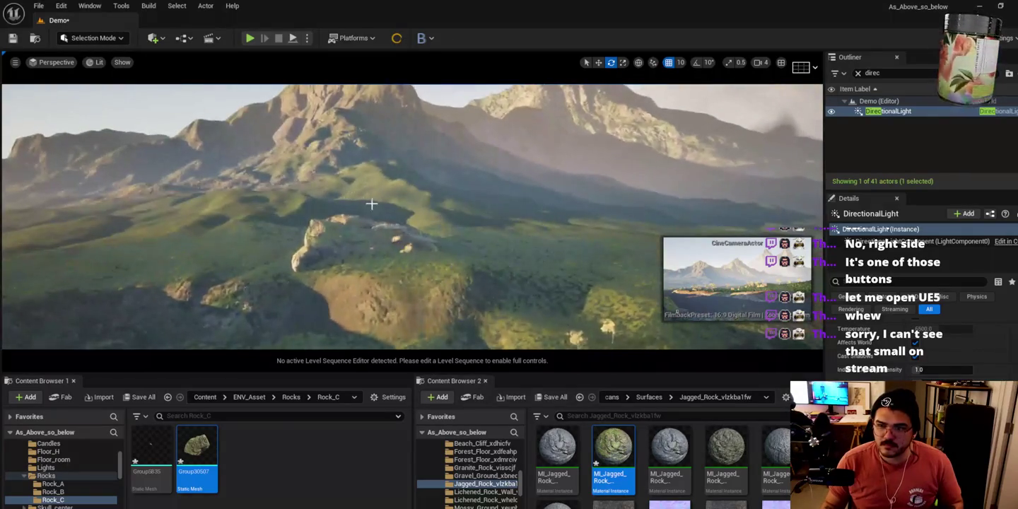
{"action": "left_click", "coordinate": [344, 236]}
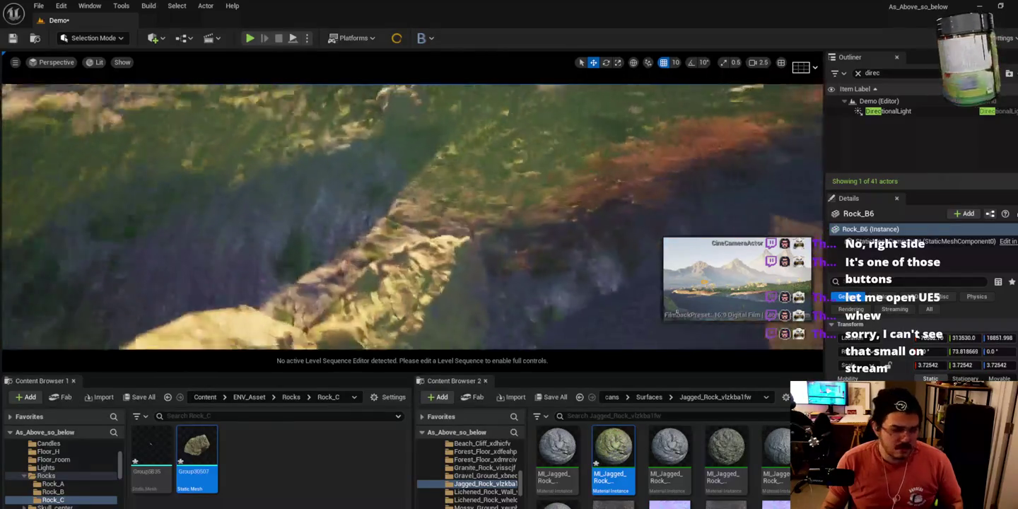
Save the Demo level and reselect the DirectionalLight in the Outliner.
{"action": "key", "text": "ctrl+s"}
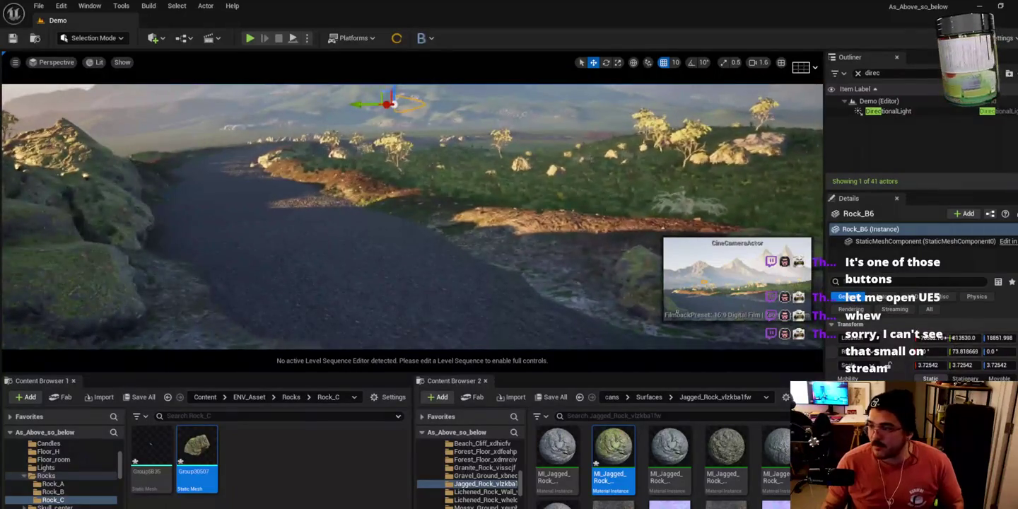
{"action": "left_click", "coordinate": [911, 115]}
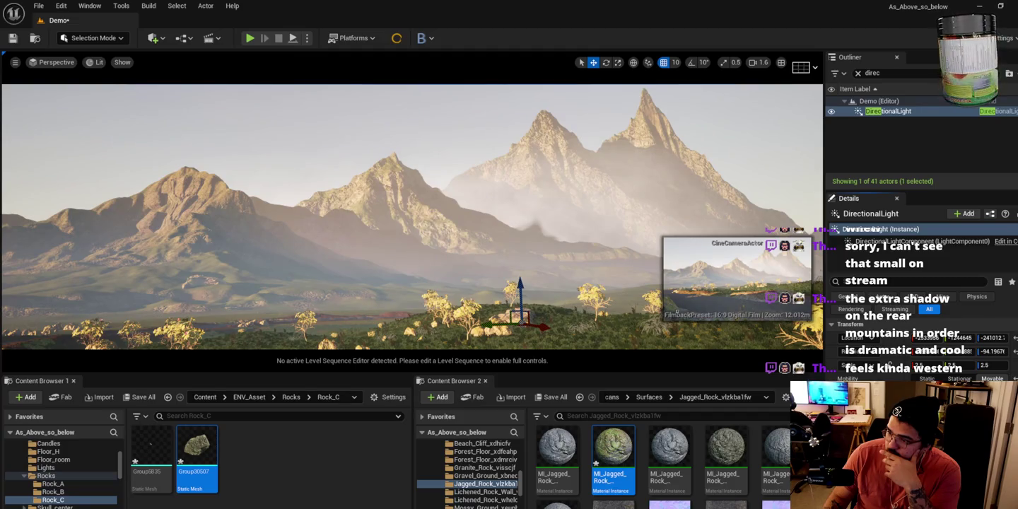
Filter the Outliner for 'sk' and select the SkyAtmosphere actor.
{"action": "scroll", "coordinate": [918, 339], "scroll_direction": "down", "scroll_amount": 1}
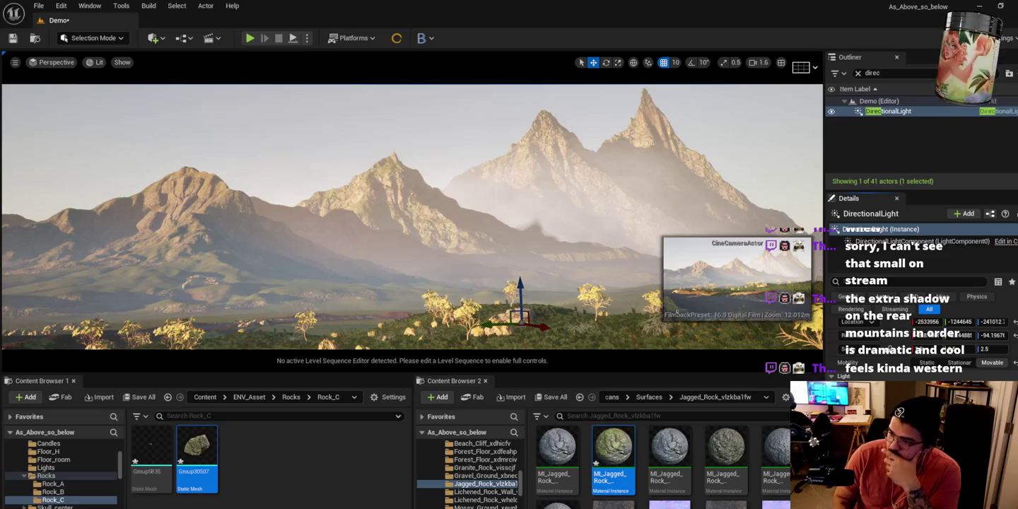
{"action": "left_click", "coordinate": [857, 72]}
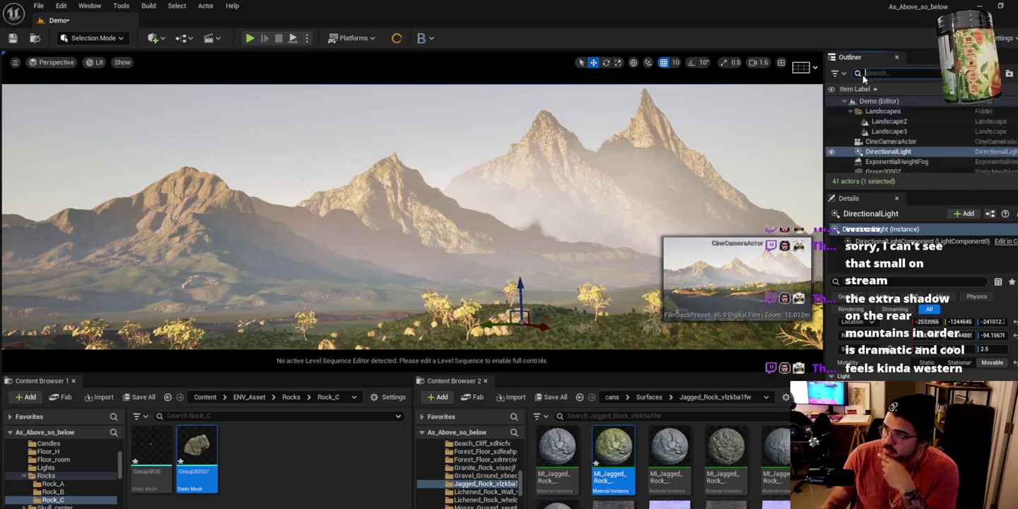
{"action": "type", "text": "sky"}
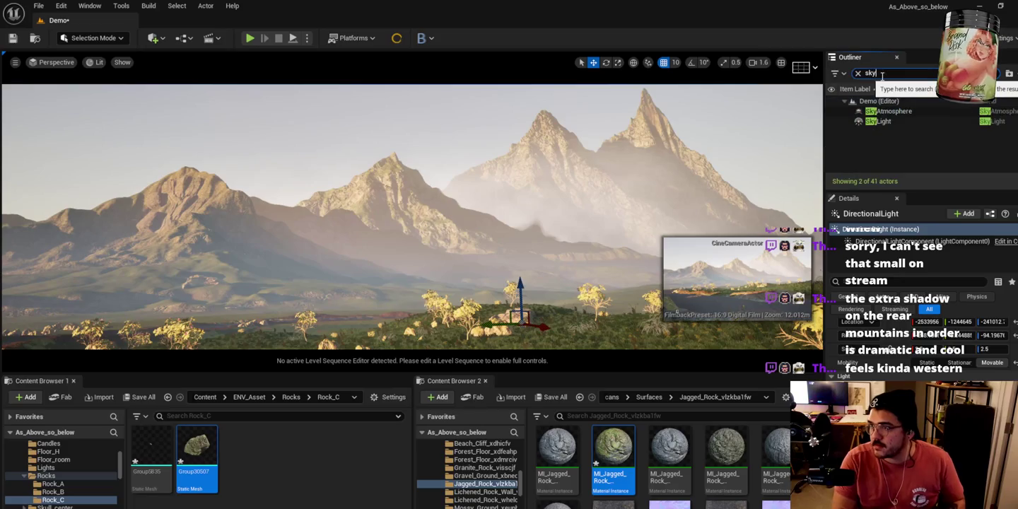
{"action": "left_click", "coordinate": [888, 112]}
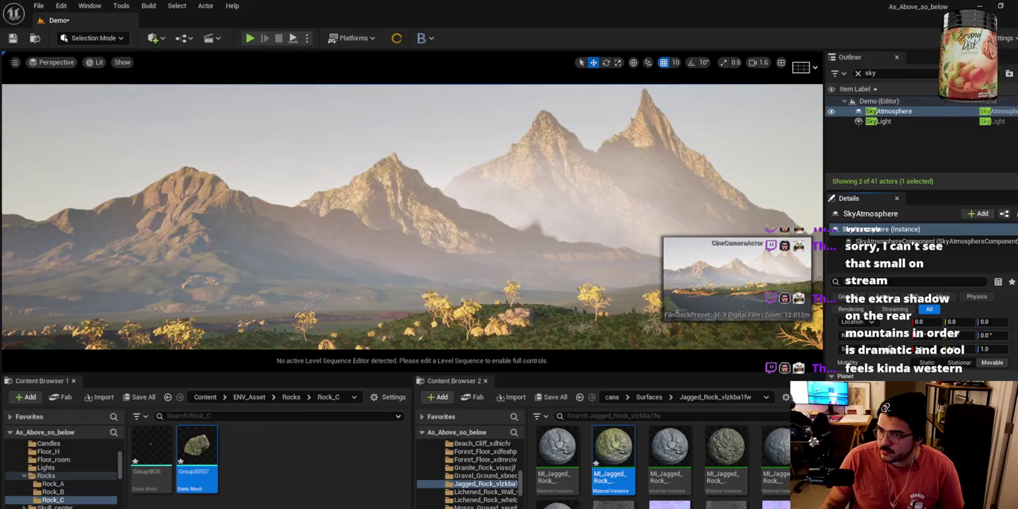
Select the SkyLight, review its capture and scattering settings, and fly up to the sunlit peaks.
{"action": "scroll", "coordinate": [919, 339], "scroll_direction": "down", "scroll_amount": 5}
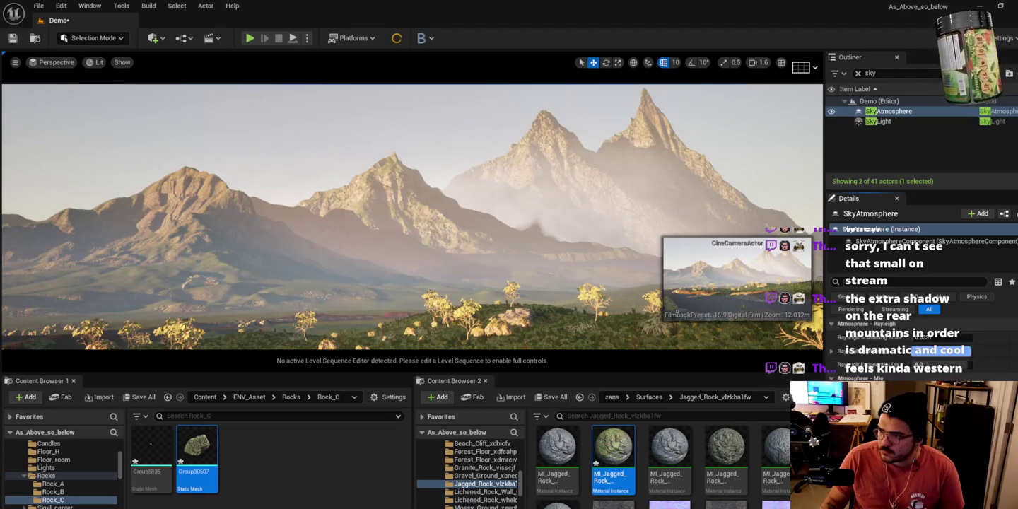
{"action": "scroll", "coordinate": [919, 339], "scroll_direction": "down", "scroll_amount": 2}
{"action": "left_click", "coordinate": [908, 124]}
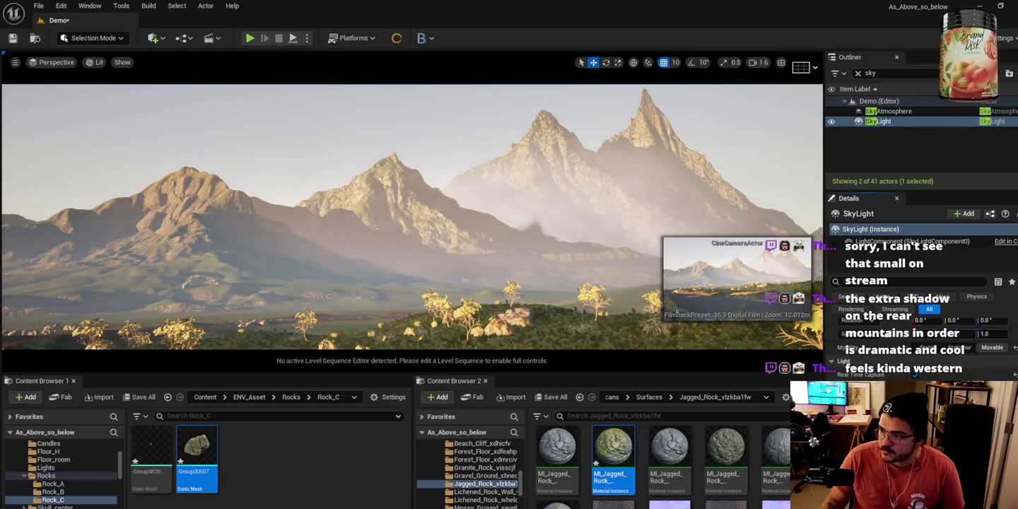
{"action": "scroll", "coordinate": [919, 332], "scroll_direction": "down", "scroll_amount": 1}
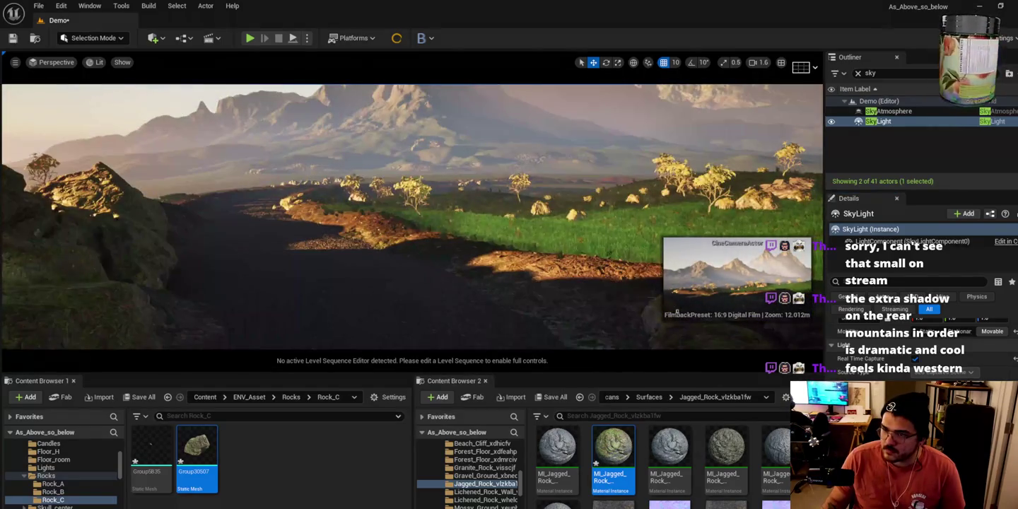
{"action": "scroll", "coordinate": [920, 340], "scroll_direction": "down", "scroll_amount": 1}
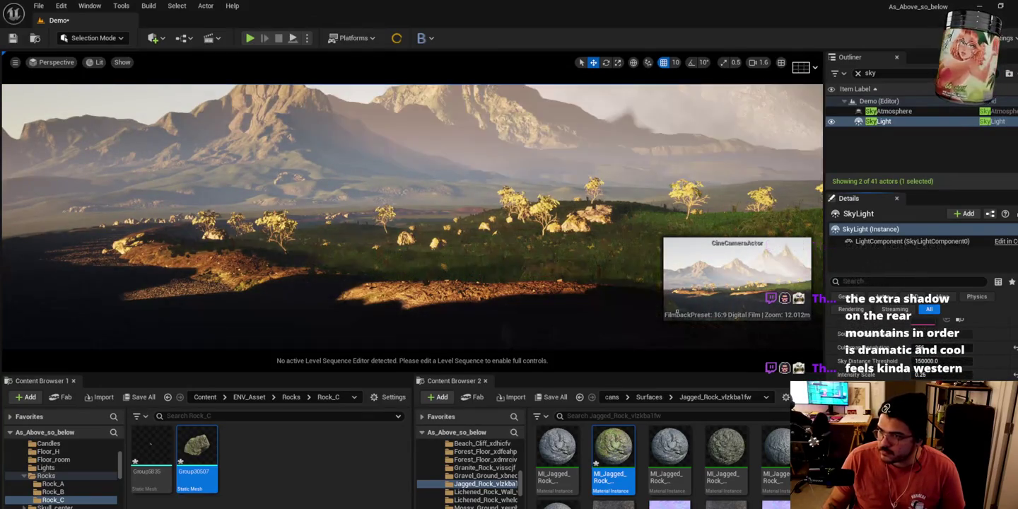
{"action": "scroll", "coordinate": [919, 340], "scroll_direction": "down", "scroll_amount": 2}
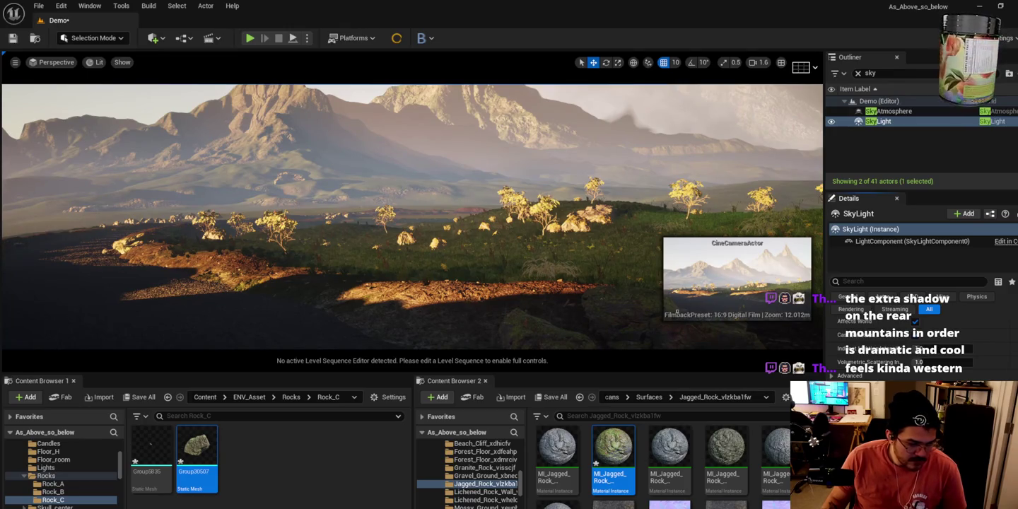
{"action": "left_click_drag", "start_coordinate": [589, 254], "coordinate": [602, 201]}
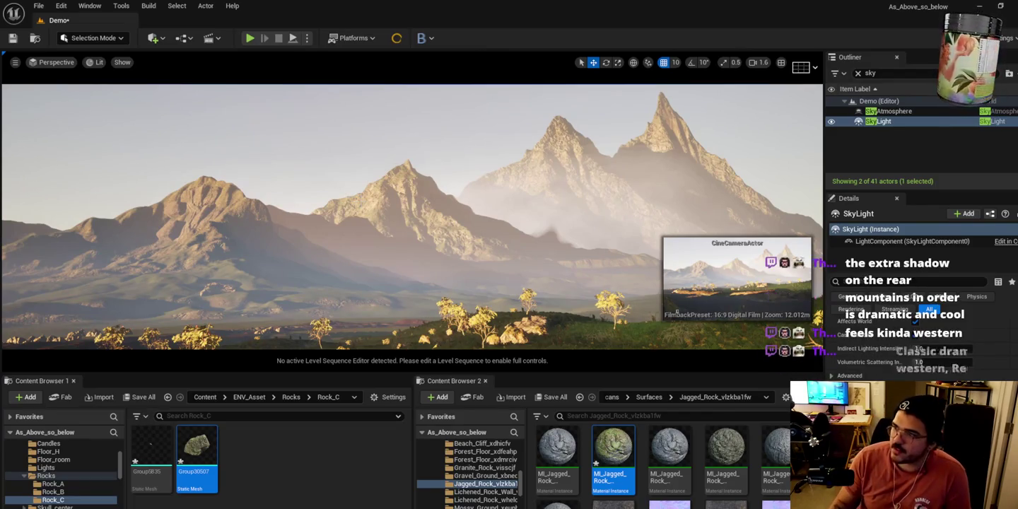
{"action": "left_click", "coordinate": [943, 231]}
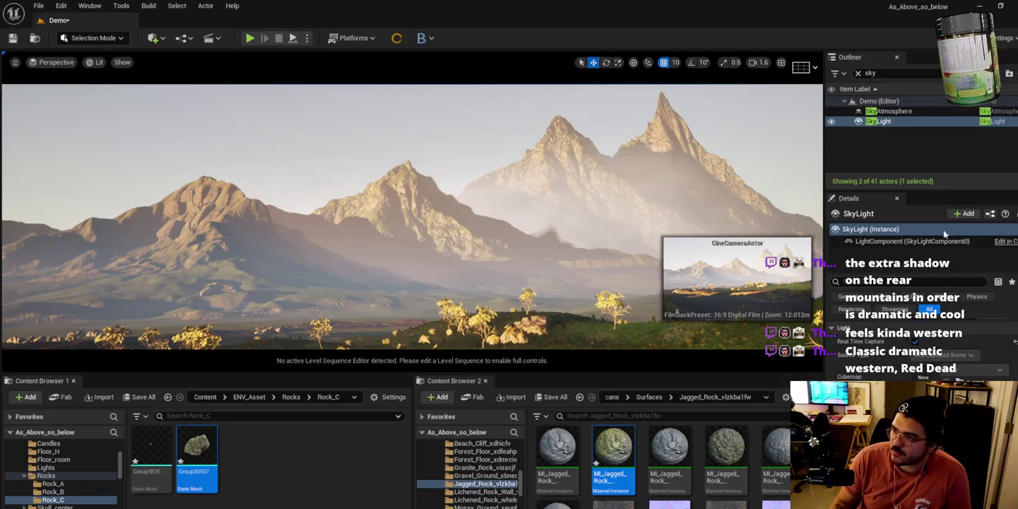
Search the Outliner for 'dire' and select the DirectionalLight sun actor.
{"action": "left_click", "coordinate": [857, 74]}
{"action": "type", "text": "ire"}
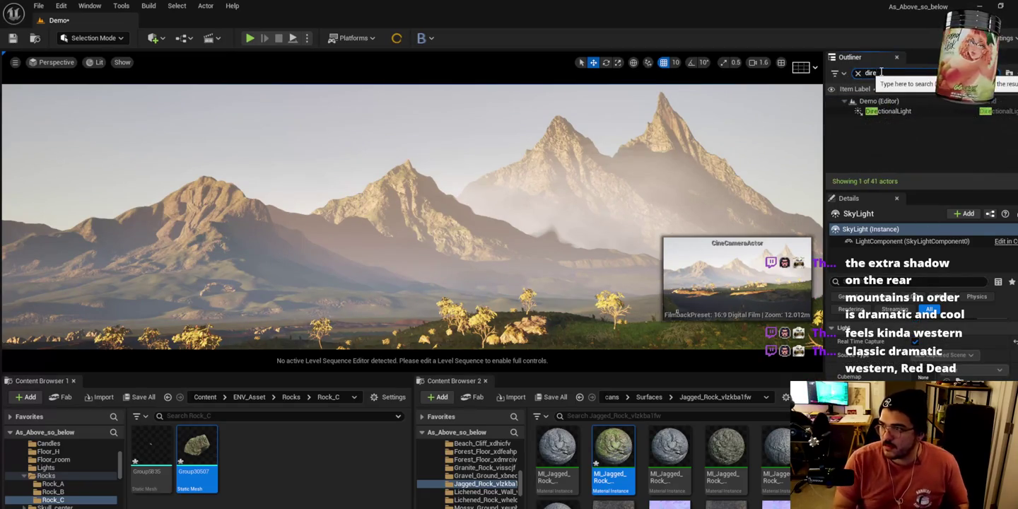
{"action": "left_click", "coordinate": [882, 111]}
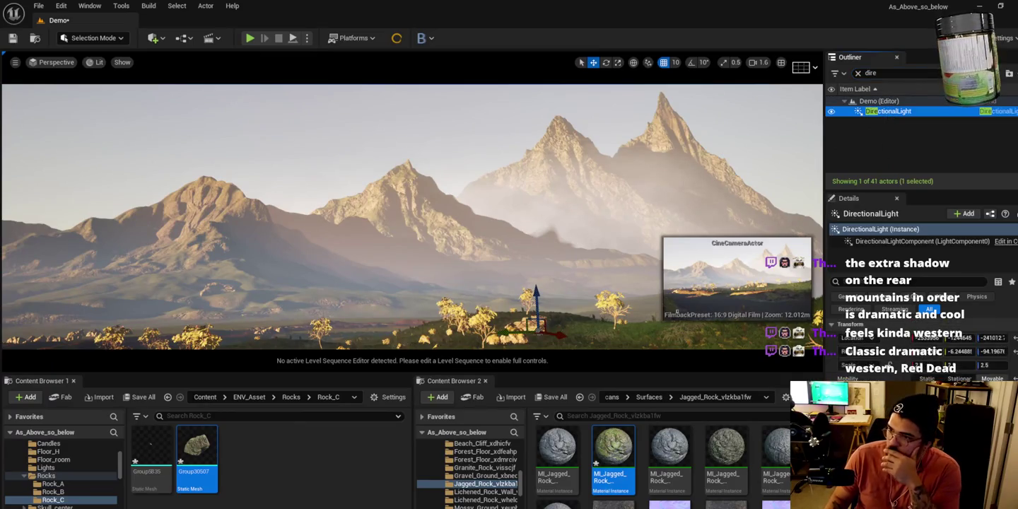
Fly forward and back over the valley to judge the sun, then select SM_easyFogCard_3.
{"action": "left_click", "coordinate": [677, 311]}
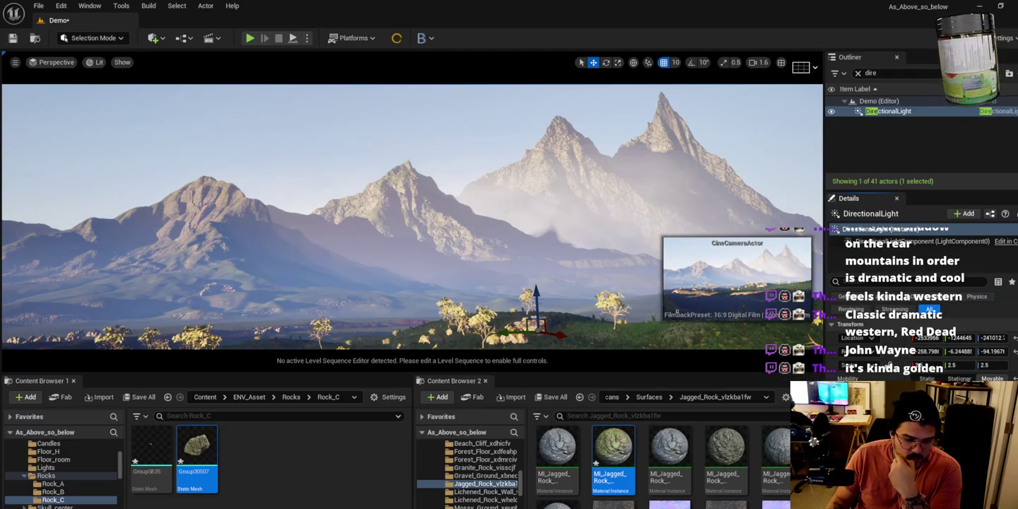
{"action": "key", "text": "w"}
{"action": "key", "text": "w"}
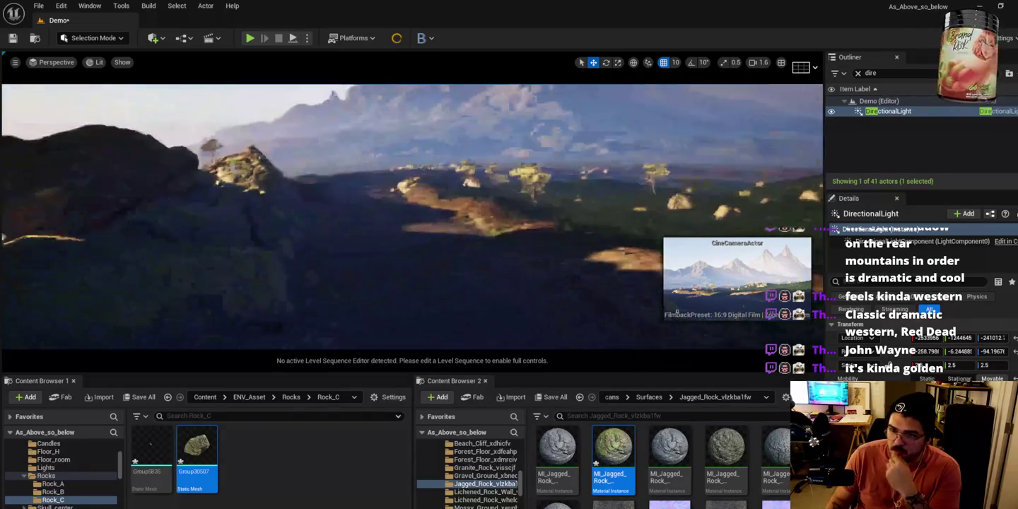
{"action": "key", "text": "s"}
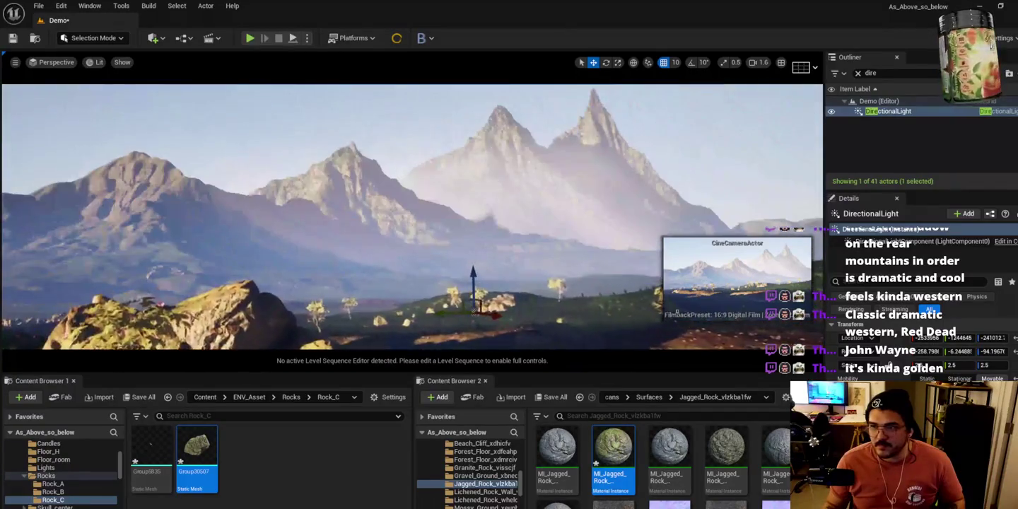
{"action": "left_click", "coordinate": [520, 182]}
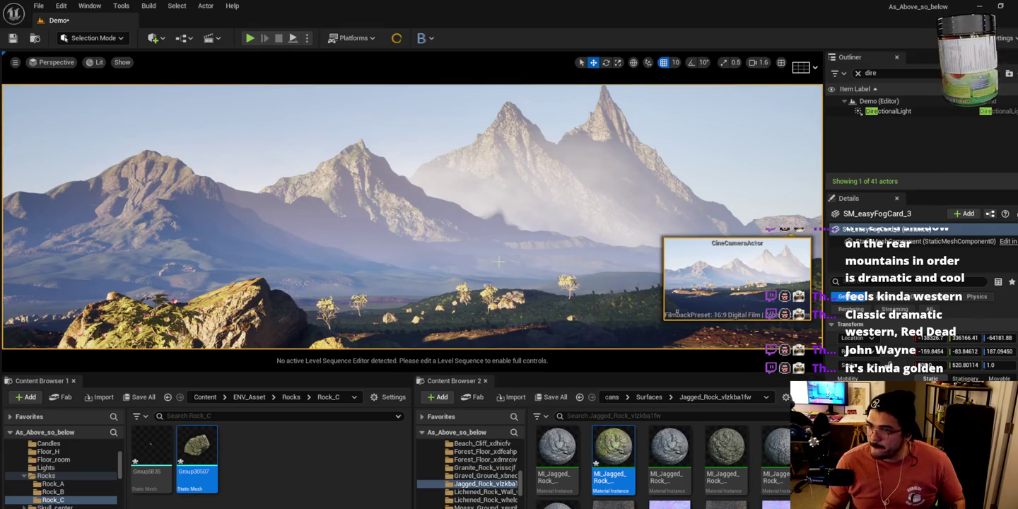
Show the Rocks folder's assets and fly in close to the pale boulder on the grassy hillside.
{"action": "scroll", "coordinate": [499, 262], "scroll_direction": "up", "scroll_amount": 2}
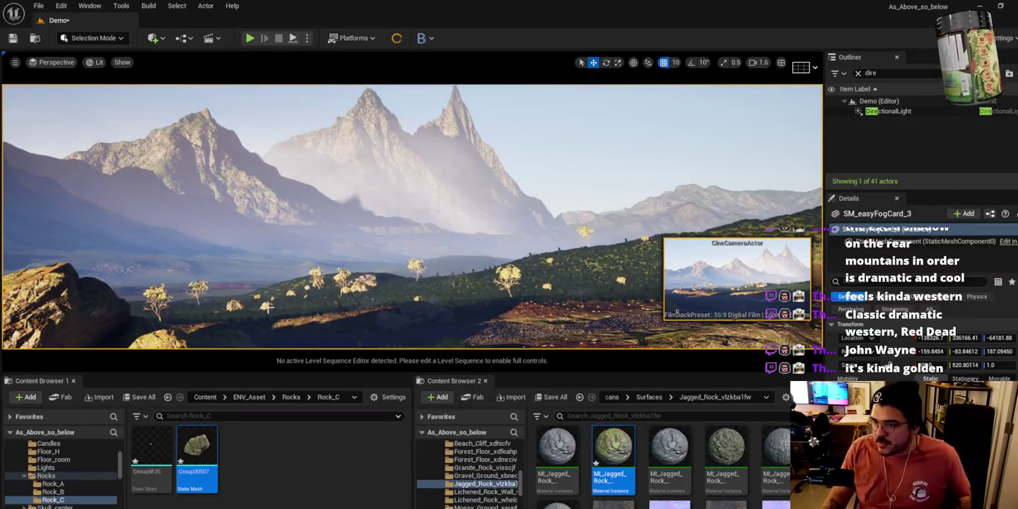
{"action": "left_click", "coordinate": [31, 478]}
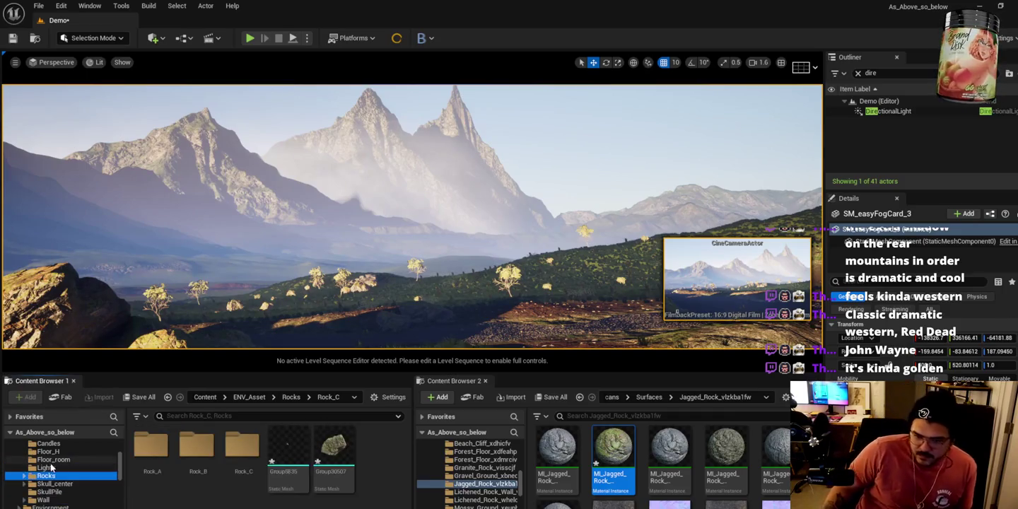
{"action": "scroll", "coordinate": [64, 472], "scroll_direction": "down", "scroll_amount": 3}
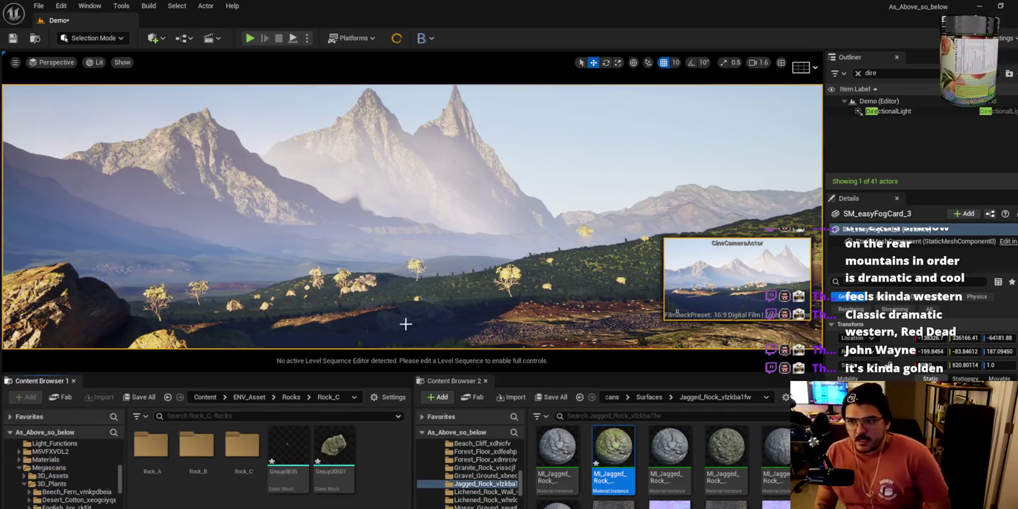
{"action": "left_click_drag", "start_coordinate": [465, 266], "coordinate": [489, 275]}
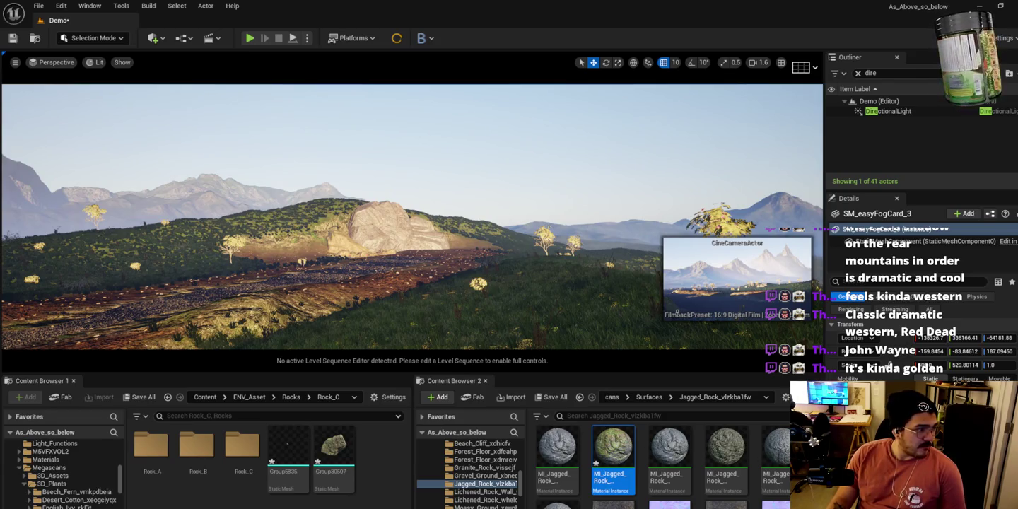
Preview in Immersive Mode, framing mossy boulders against the hazy peaks, then exit Immersive Mode.
{"action": "left_click_drag", "start_coordinate": [452, 278], "coordinate": [452, 278]}
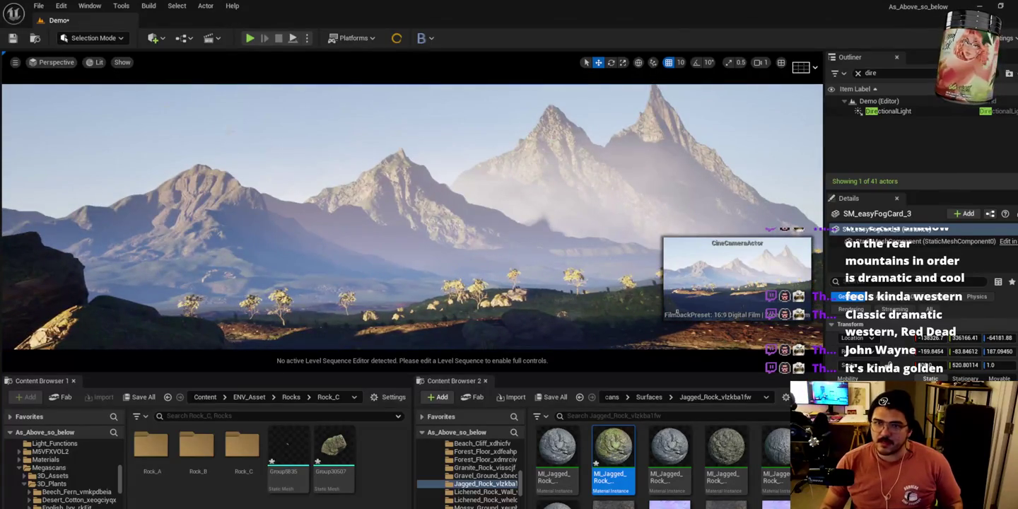
{"action": "left_click", "coordinate": [14, 62]}
{"action": "left_click", "coordinate": [68, 231]}
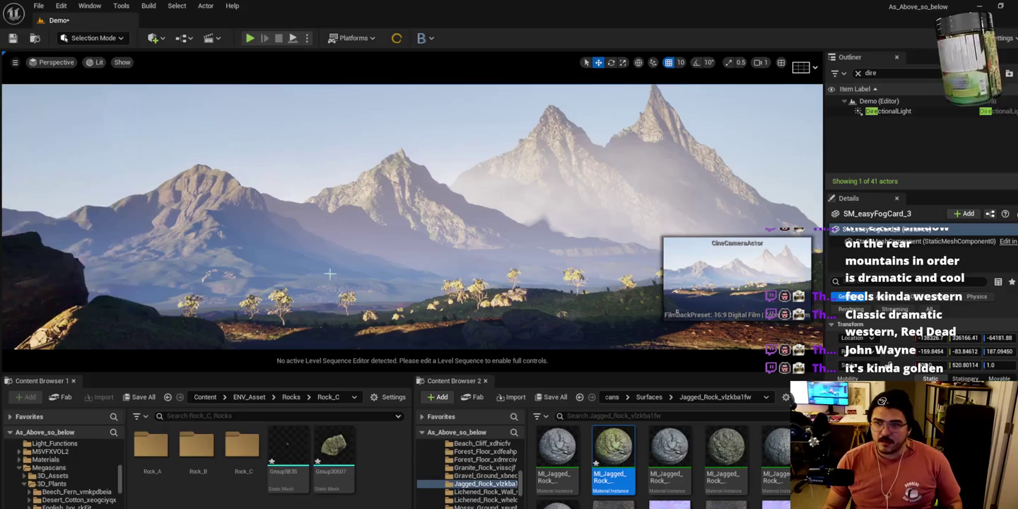
{"action": "left_click_drag", "start_coordinate": [453, 278], "coordinate": [453, 278]}
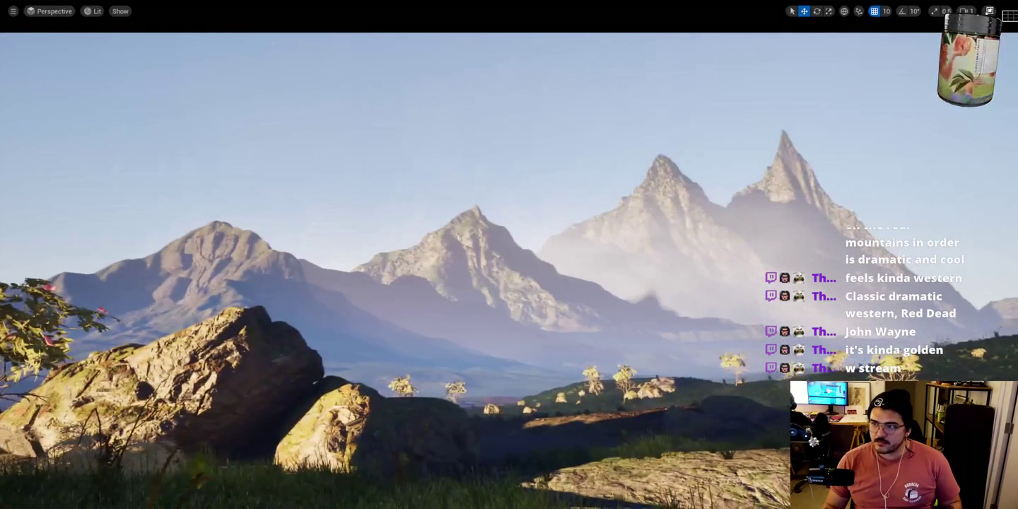
{"action": "left_click_drag", "start_coordinate": [562, 424], "coordinate": [563, 424]}
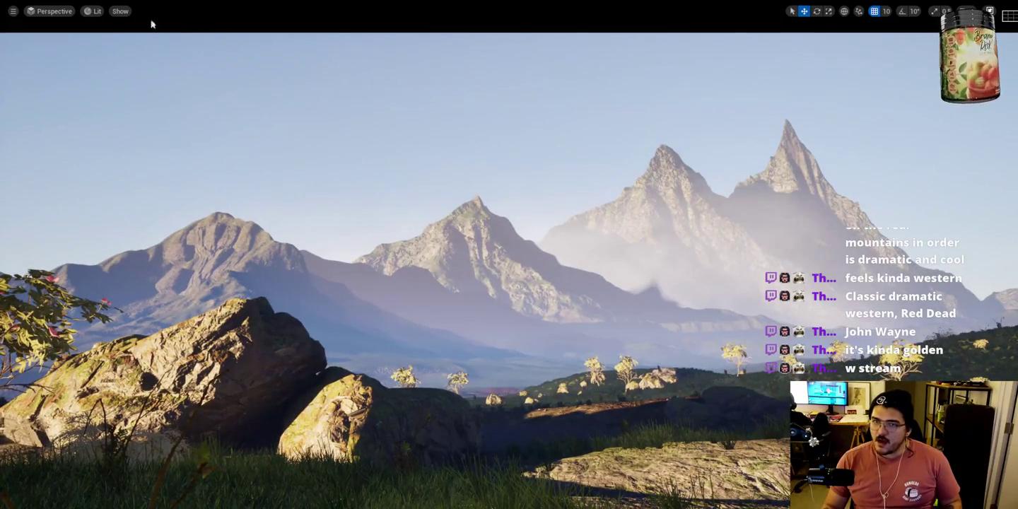
{"action": "left_click", "coordinate": [13, 11]}
{"action": "left_click", "coordinate": [44, 188]}
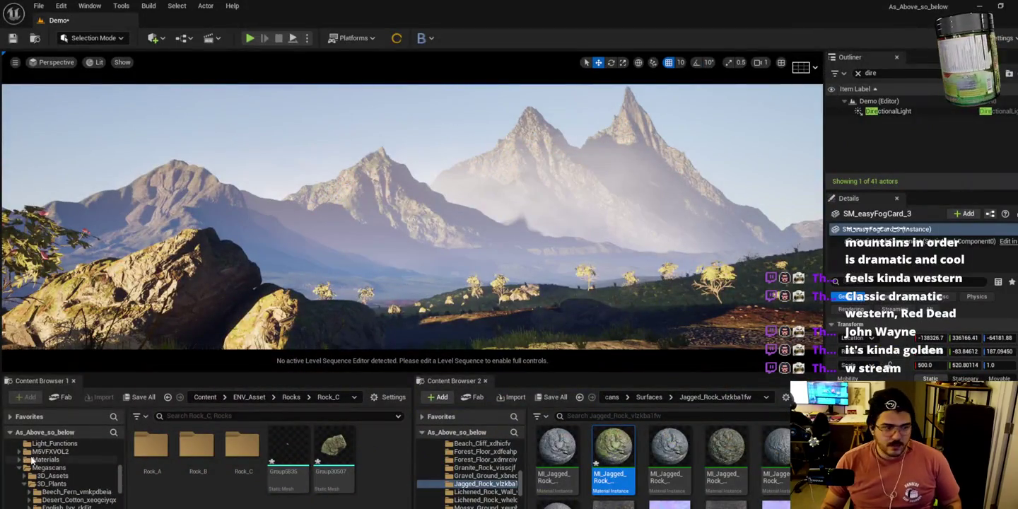
Clear the Outliner search, show the top-level Content folders, and focus the camera on the fog card.
{"action": "scroll", "coordinate": [56, 467], "scroll_direction": "down", "scroll_amount": 5}
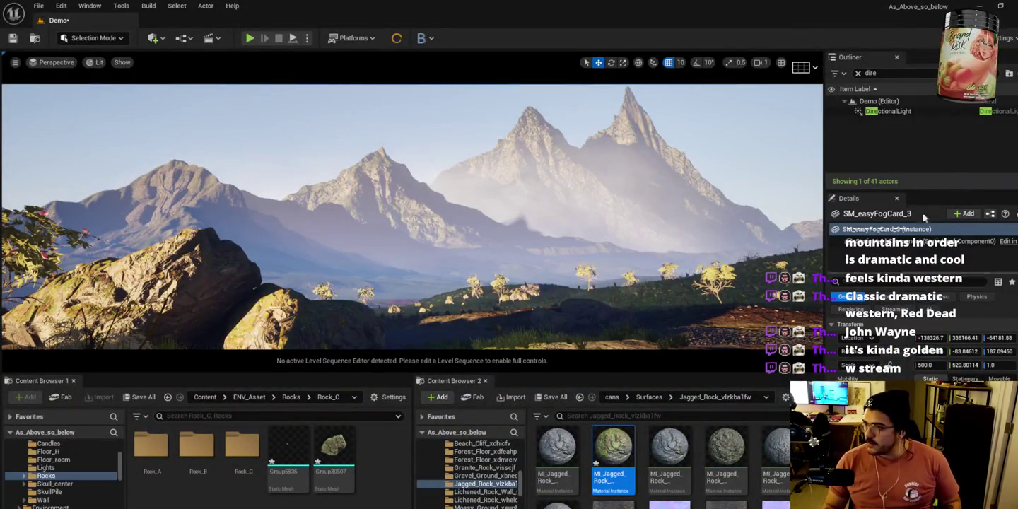
{"action": "left_click", "coordinate": [857, 73]}
{"action": "type", "text": "c"}
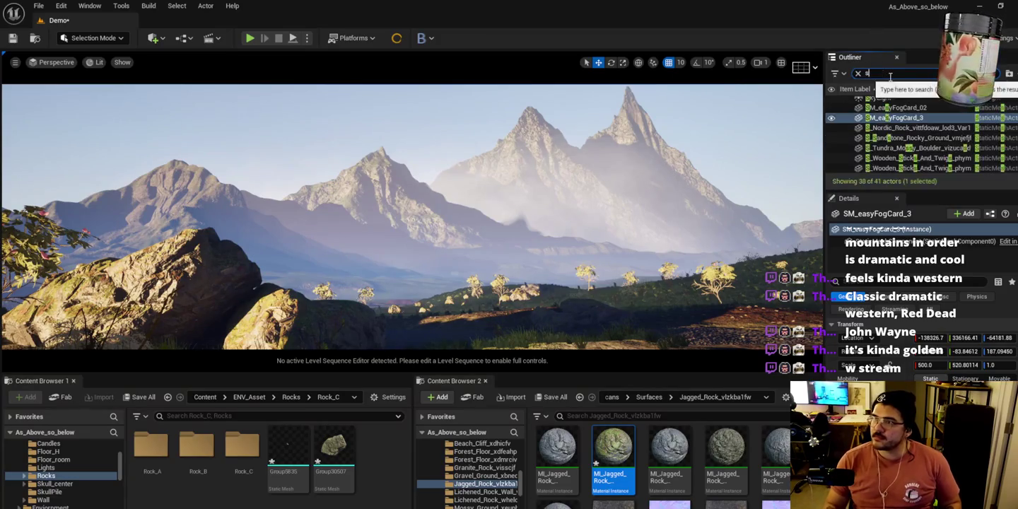
{"action": "key", "text": "BackSpace"}
{"action": "key", "text": "BackSpace"}
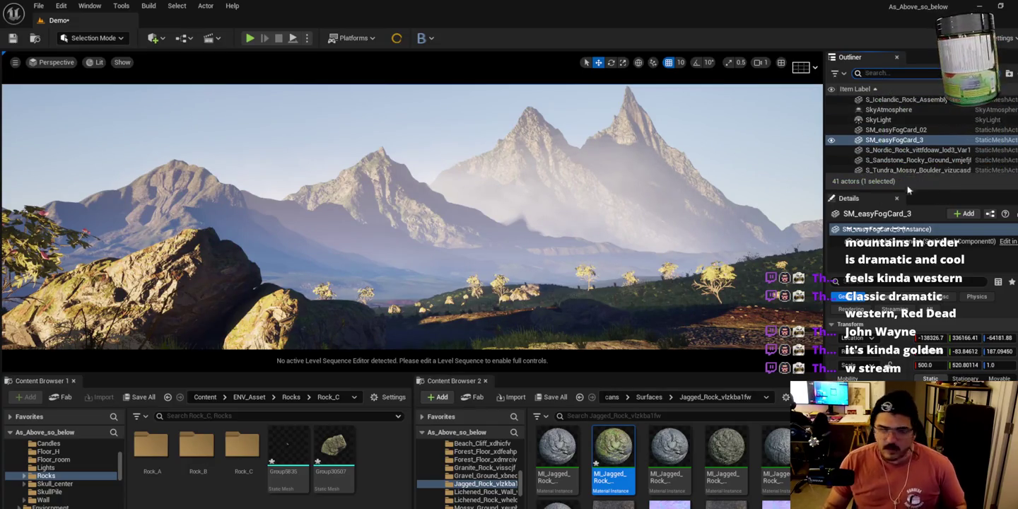
{"action": "type", "text": "s"}
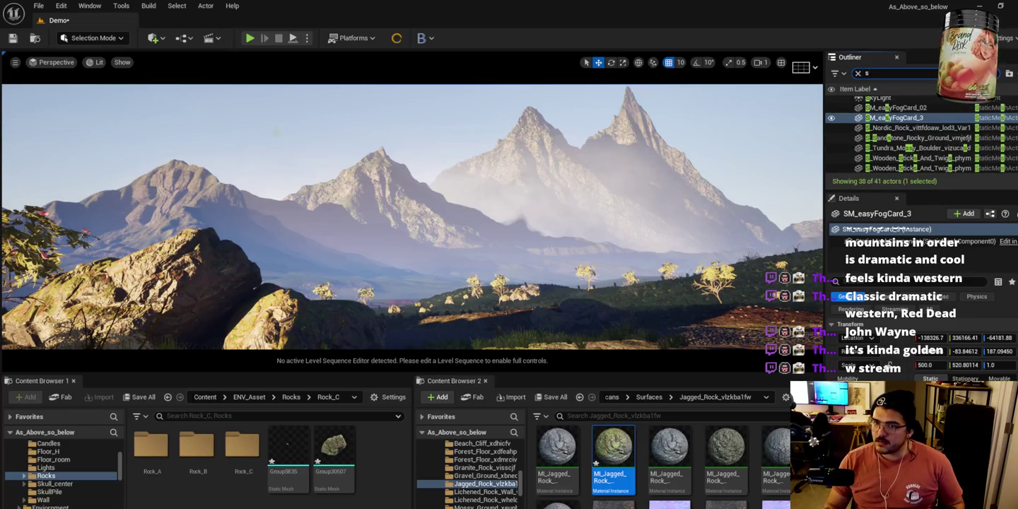
{"action": "scroll", "coordinate": [71, 453], "scroll_direction": "up", "scroll_amount": 5}
{"action": "left_click", "coordinate": [43, 453]}
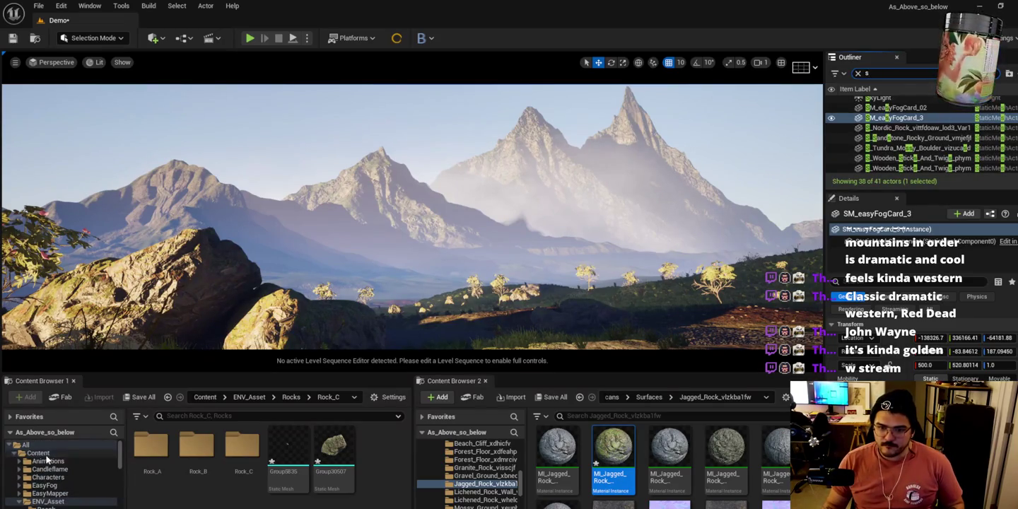
{"action": "double_click", "coordinate": [892, 117]}
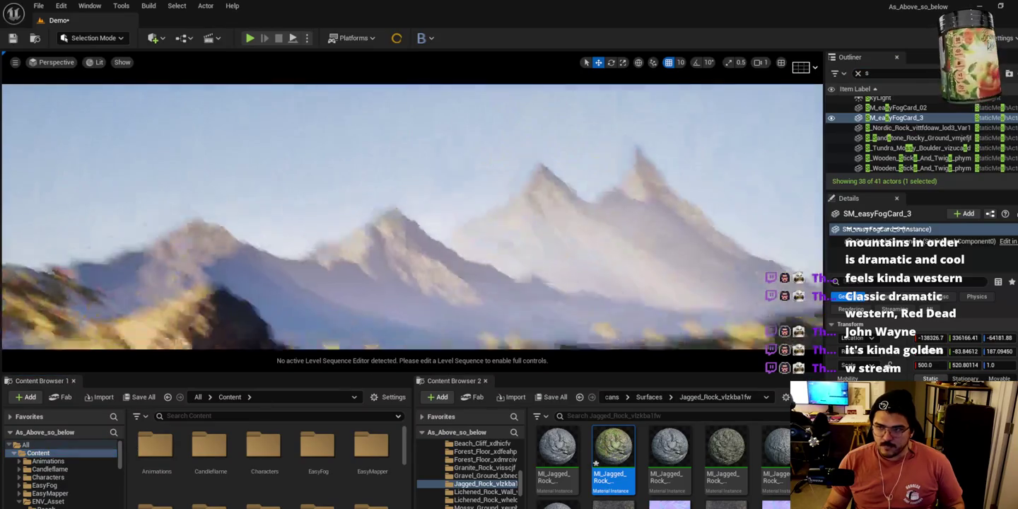
Filter the Outliner by 'ex', select ExponentialHeightFog, and scroll to its Exponential Height Fog Component.
{"action": "left_click", "coordinate": [895, 73]}
{"action": "key", "text": "BackSpace"}
{"action": "type", "text": "ex"}
{"action": "left_click", "coordinate": [896, 112]}
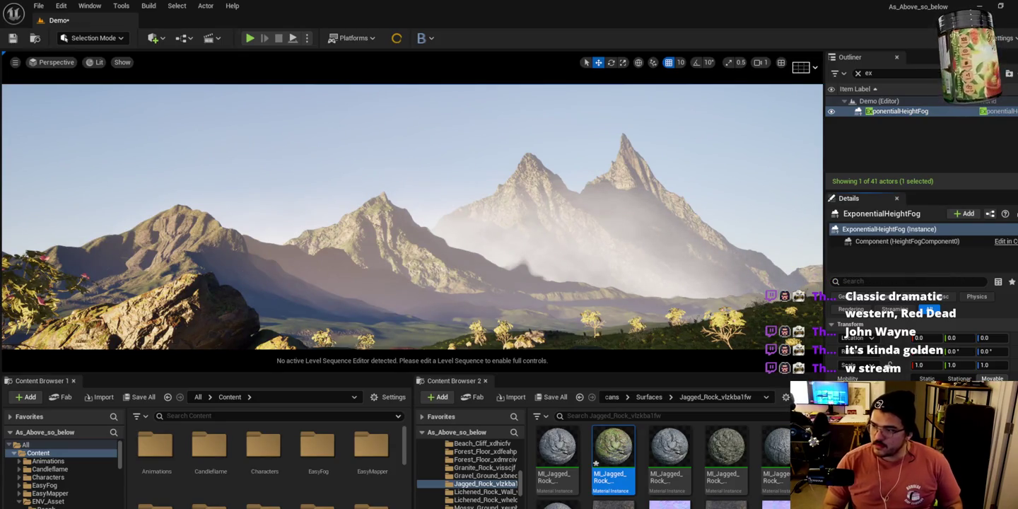
{"action": "scroll", "coordinate": [919, 332], "scroll_direction": "down", "scroll_amount": 1}
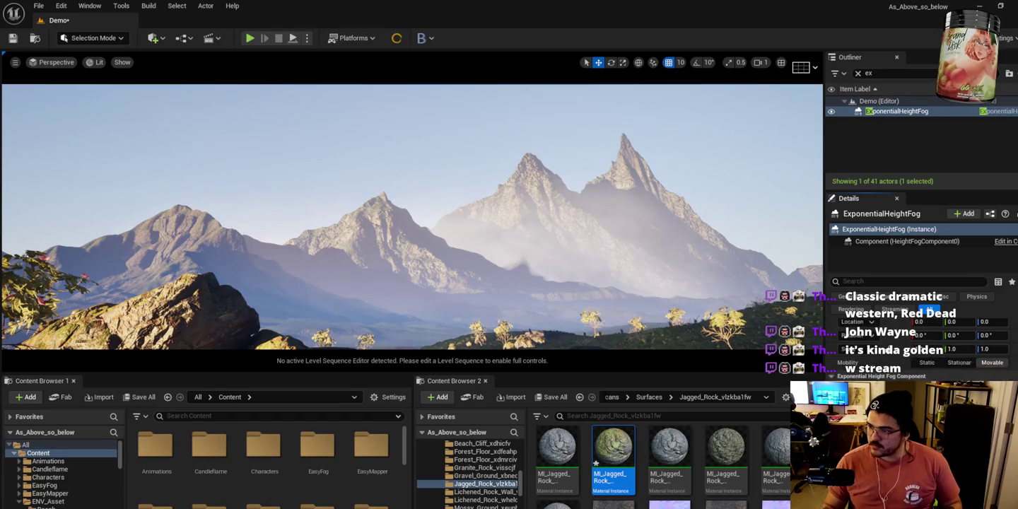